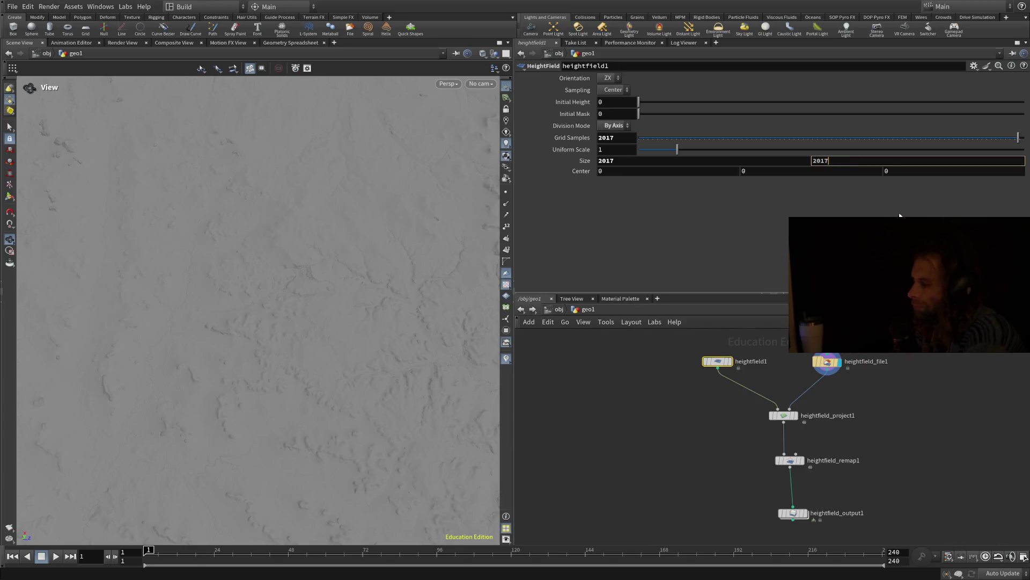
Commit the heightfield size of 2017 and select heightfield_remap1
key(Return)
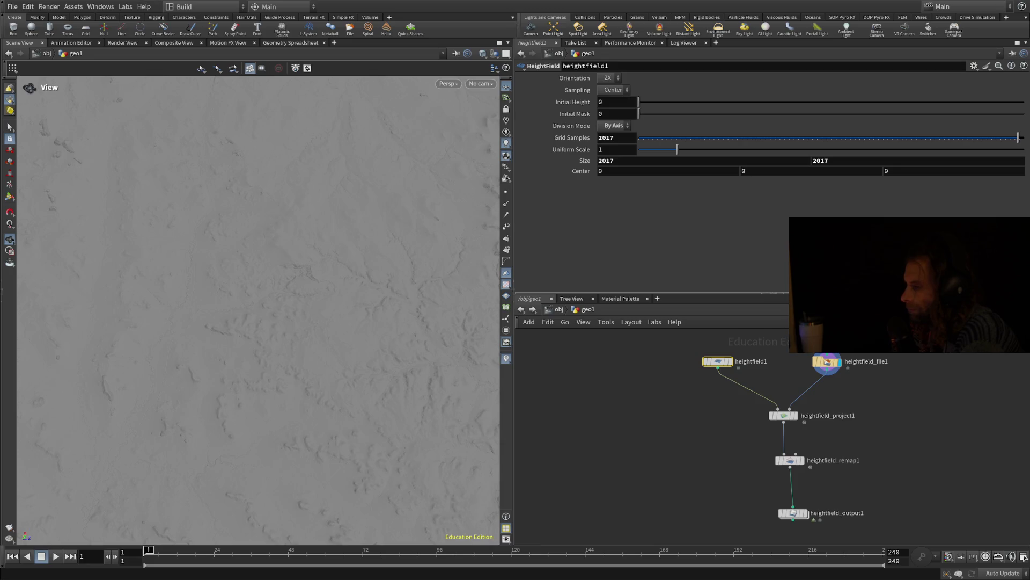
click(789, 421)
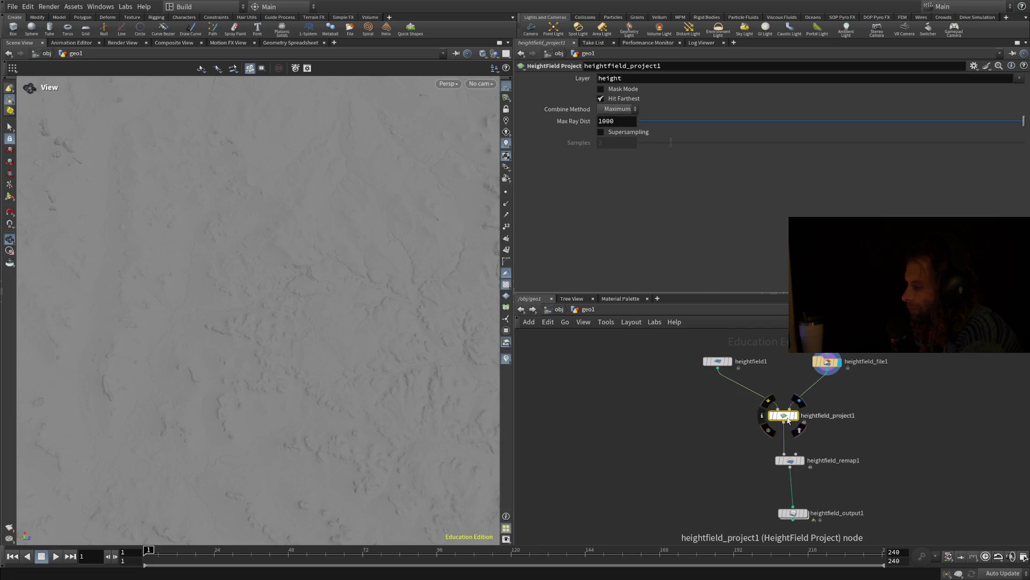
click(790, 462)
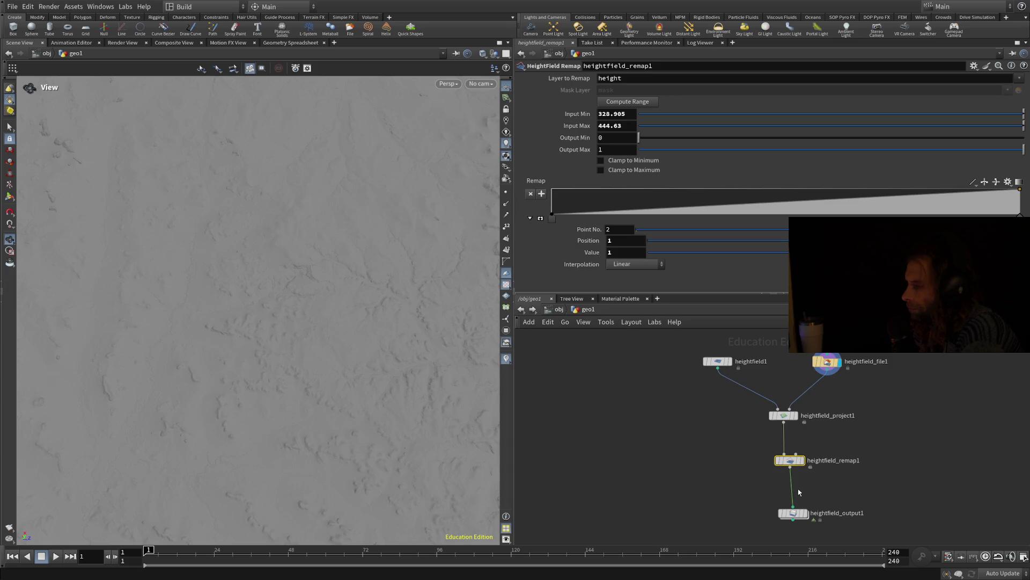
Compute the remap height range (311.117–358.382) and set Output Min 0 and Output Max 1
click(610, 103)
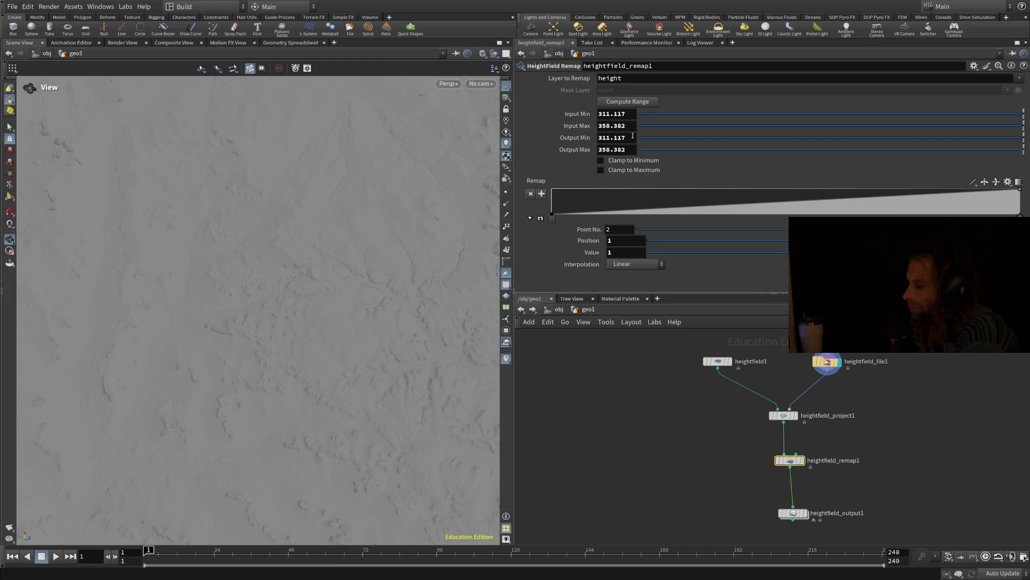
double_click(611, 137)
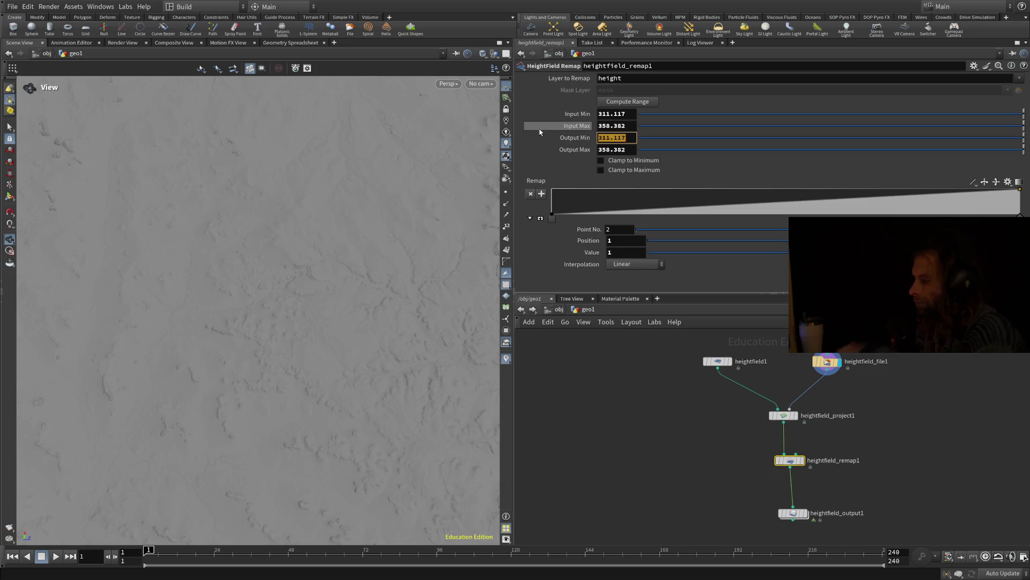
text(0)
key(Tab)
text(1)
key(Return)
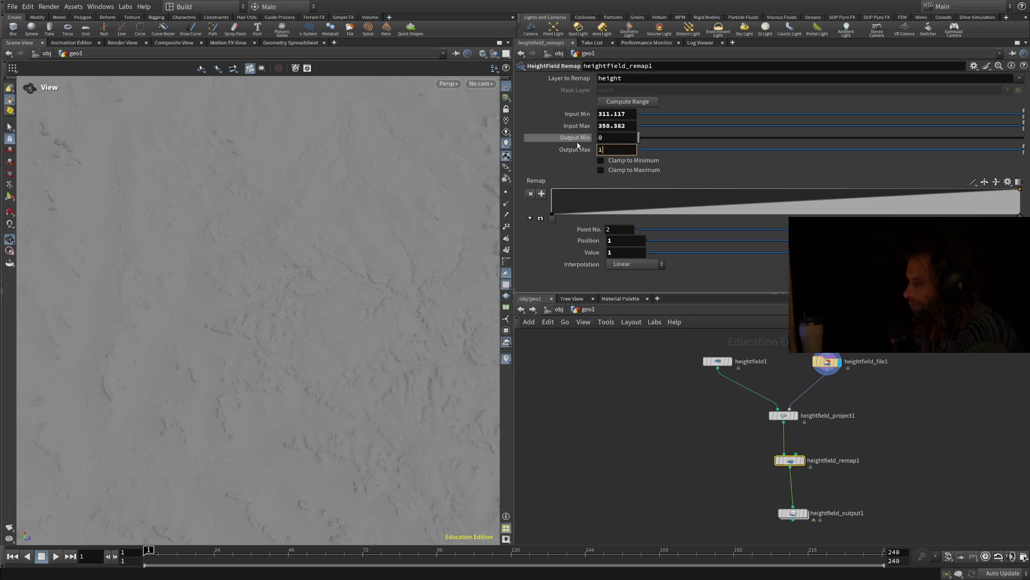
Write the heightfield to disk from heightfield_output1, then return to heightfield_remap1
click(795, 516)
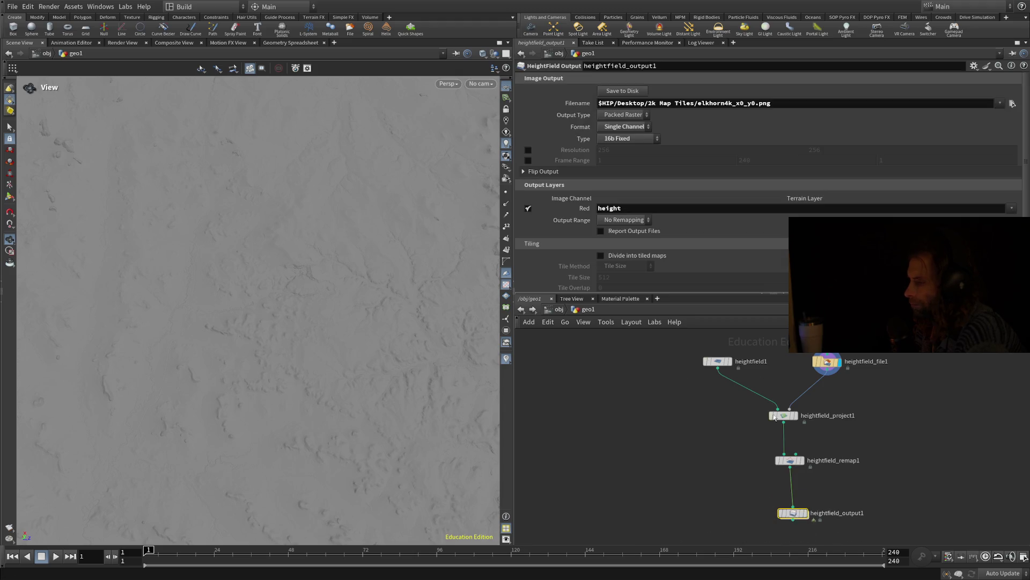
click(626, 93)
click(789, 465)
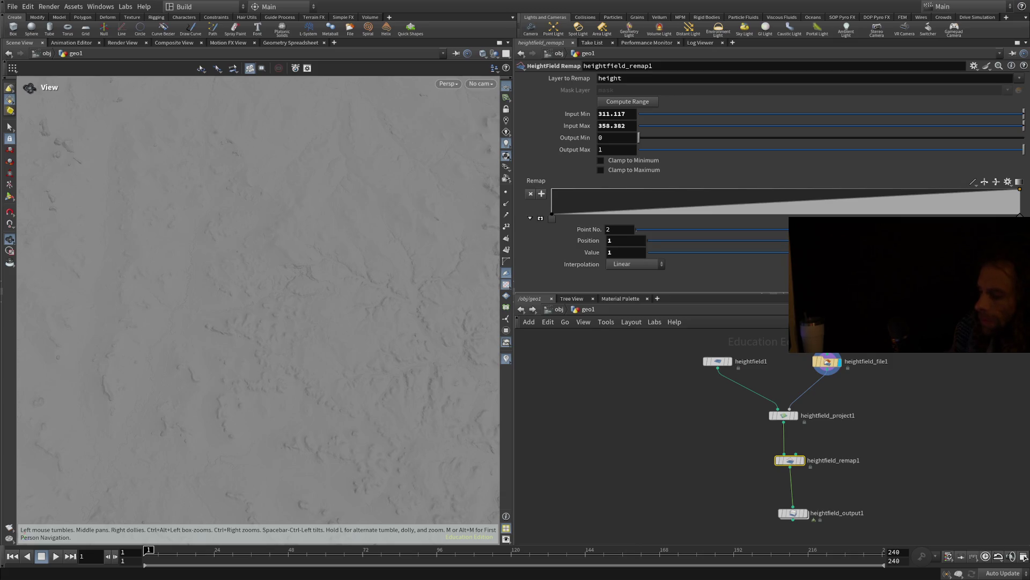
Remove '4k_x0_y0' so the output file is elkhorn.png, and save it to disk
click(793, 514)
click(735, 102)
mouse_move(724, 103)
mouse_down()
mouse_move(771, 102)
mouse_move(756, 103)
mouse_up()
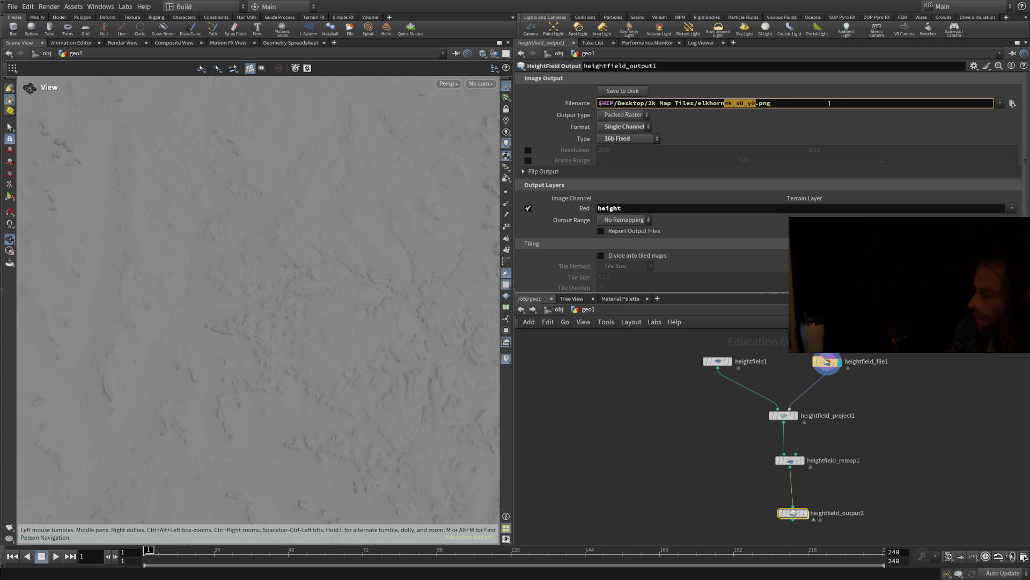
key(BackSpace)
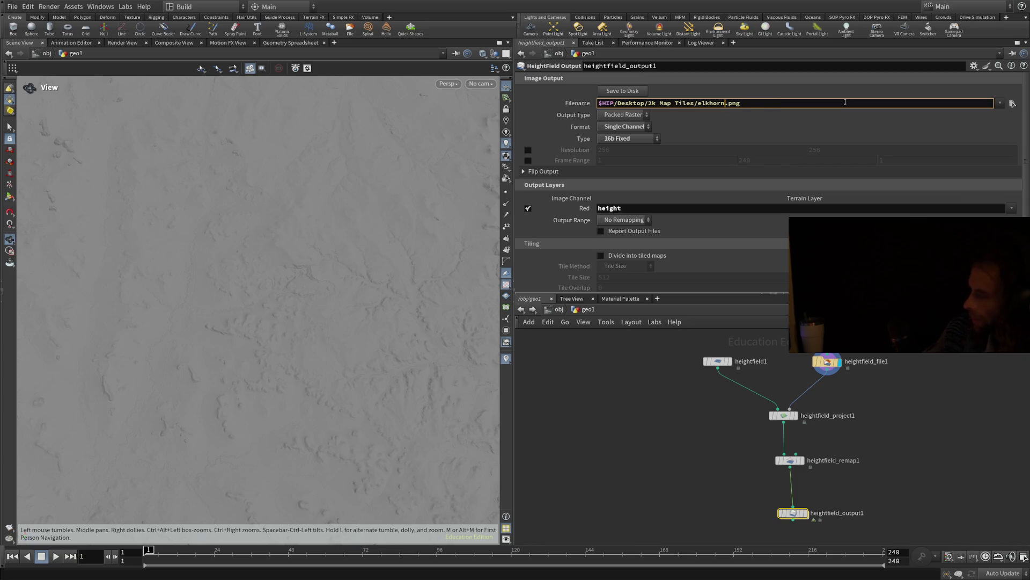
key(Return)
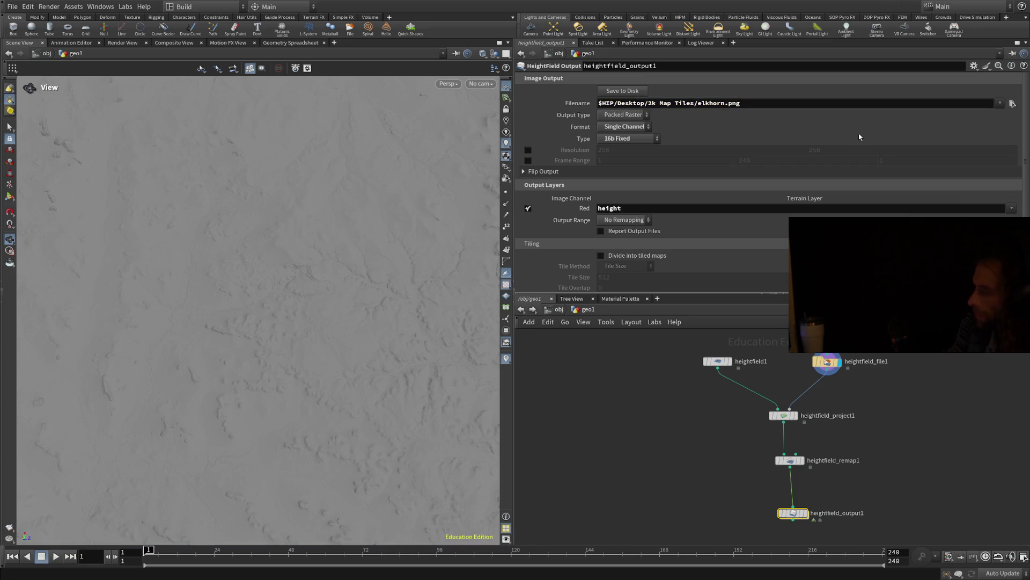
click(633, 91)
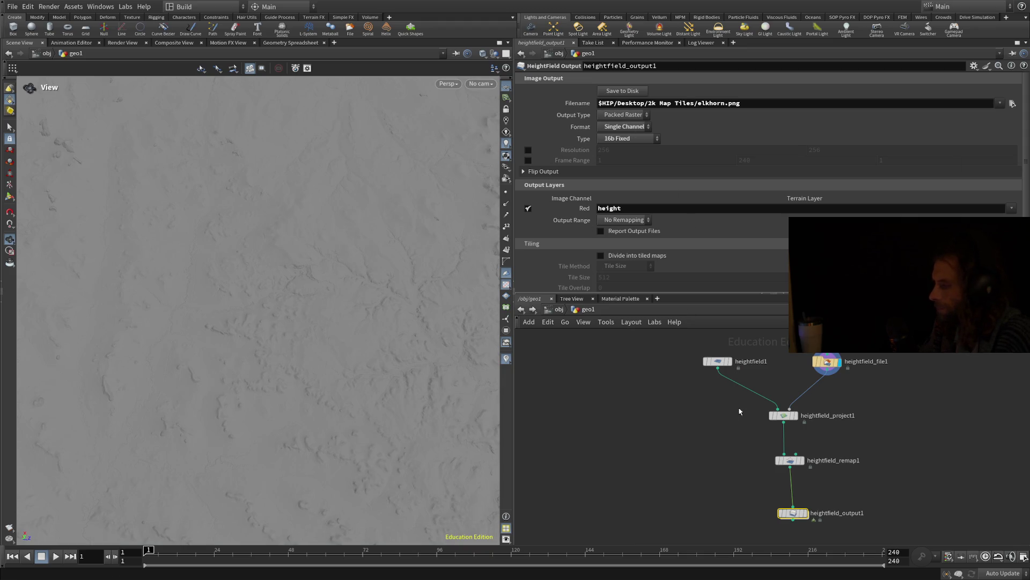
click(790, 460)
Try pasting the Input Max value into Input Min, then undo it back to 311.117
double_click(631, 125)
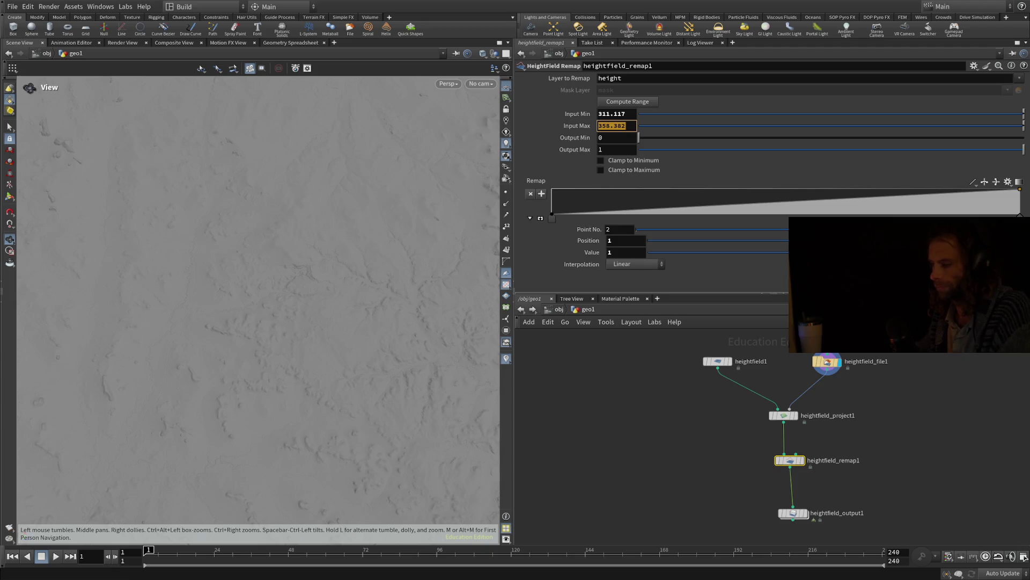
key(ctrl+c)
double_click(623, 113)
key(ctrl+v)
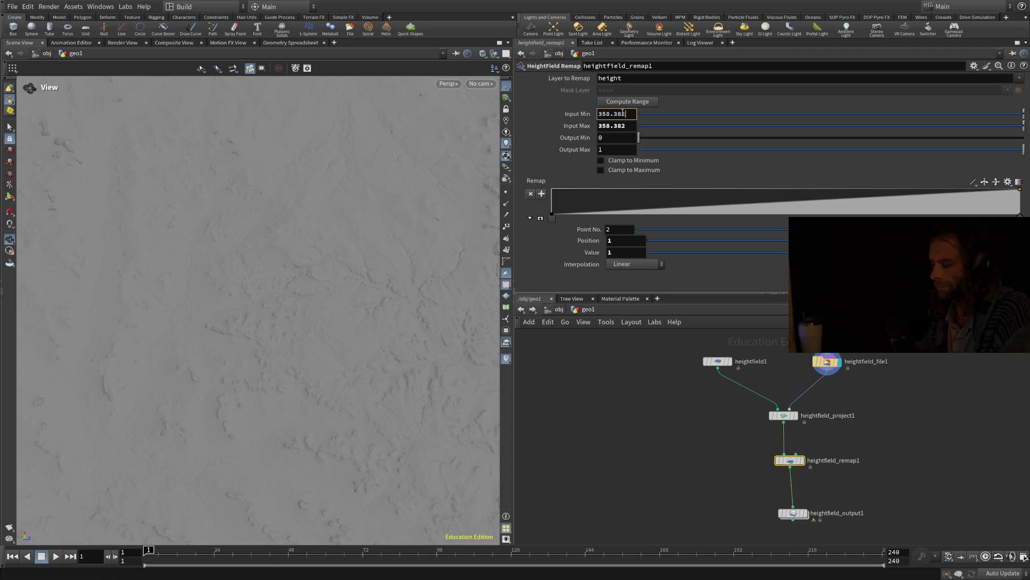
key(ctrl+z)
Recompute the height range, set output 0 to 1, and undo a cleared Input Min
click(622, 101)
double_click(613, 139)
text(0)
double_click(623, 150)
text(11.117)
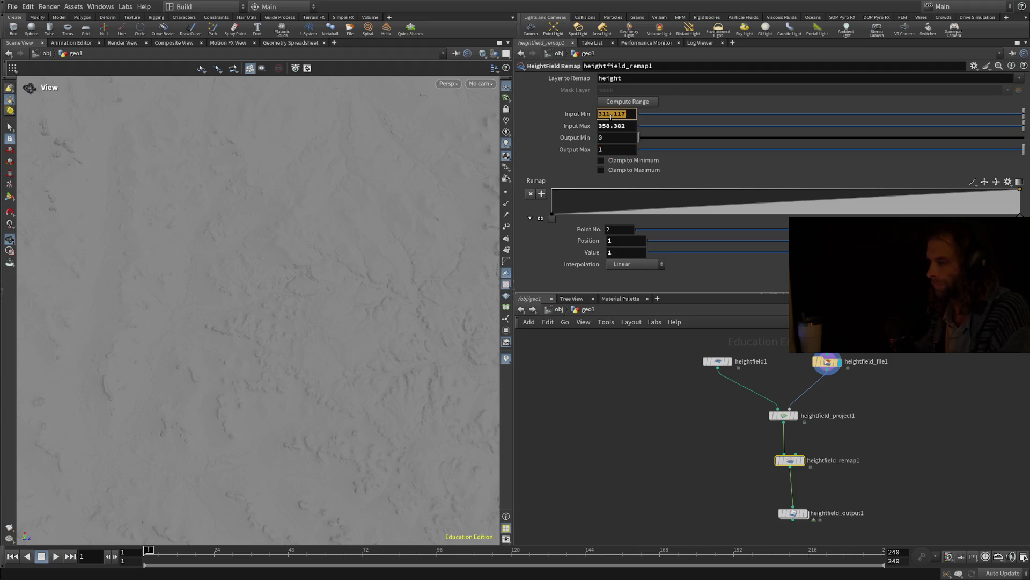
double_click(610, 115)
key(BackSpace)
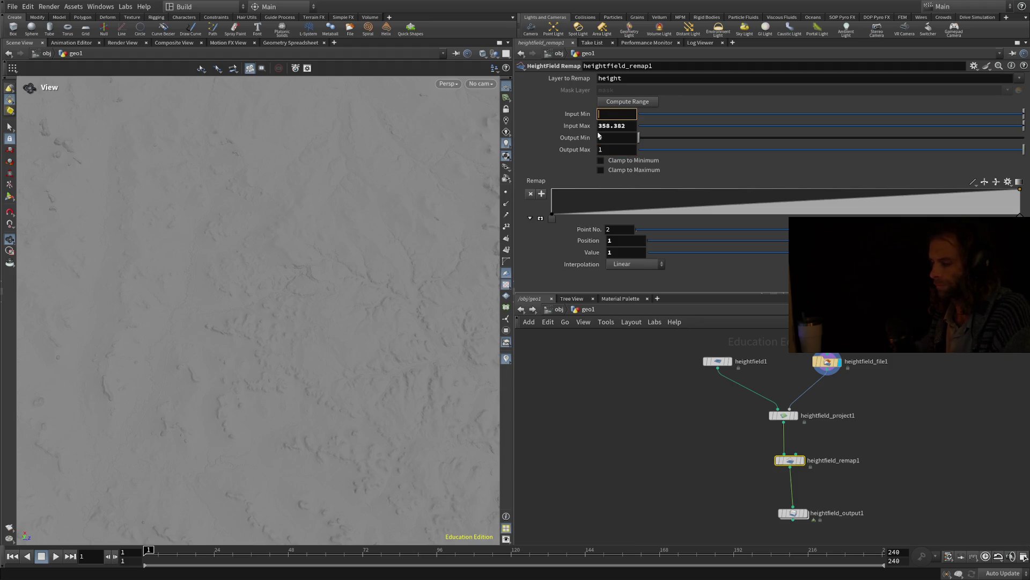
key(ctrl+z)
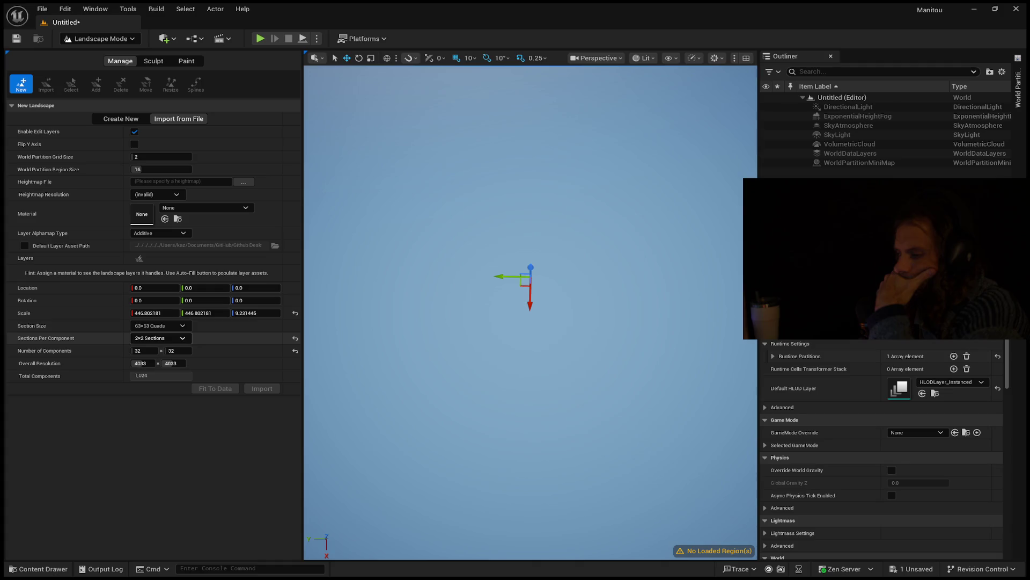
Set the landscape import's Sections Per Component to 2×2 sections
click(183, 338)
click(183, 350)
click(182, 339)
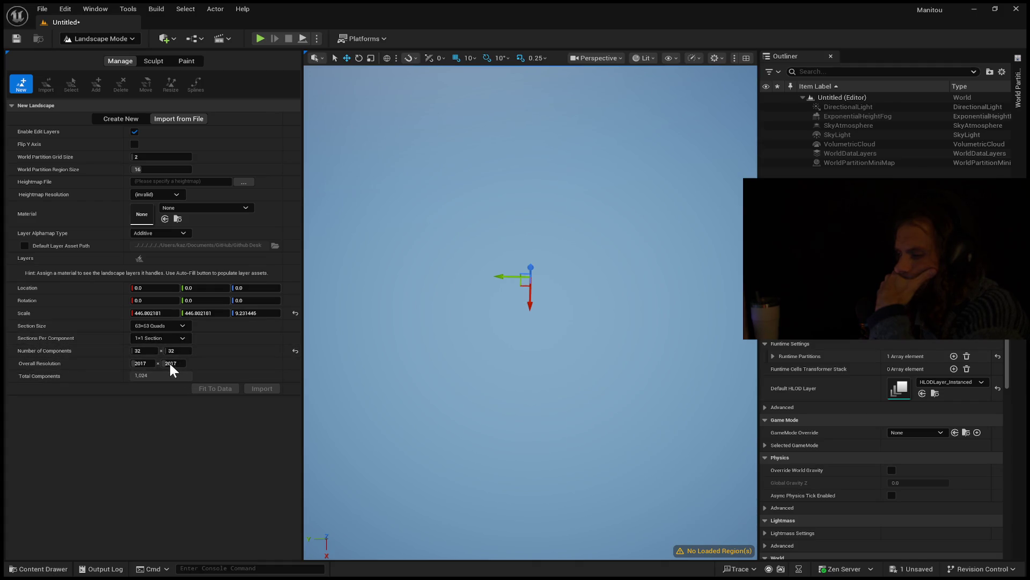
click(187, 364)
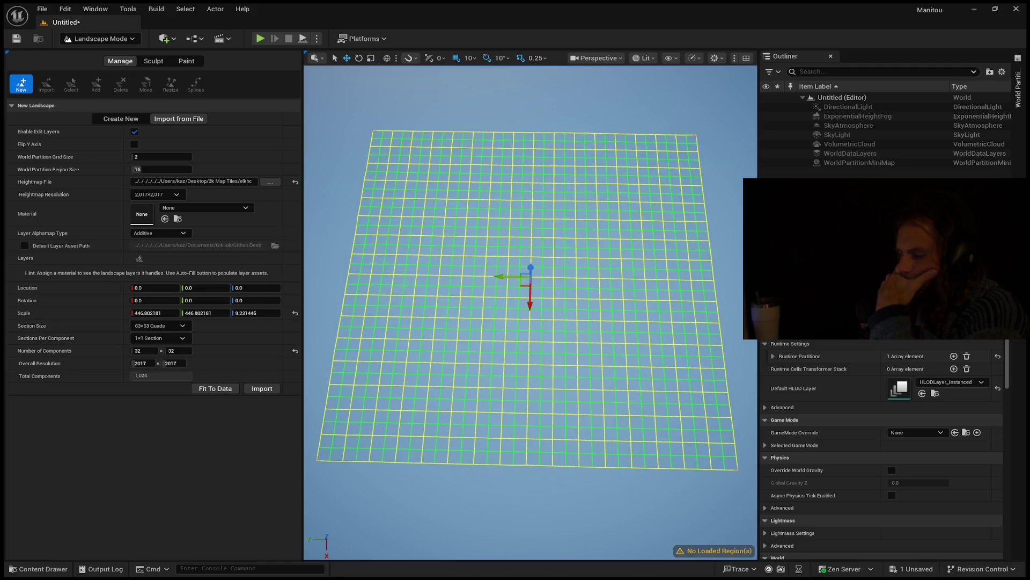
click(187, 337)
click(166, 358)
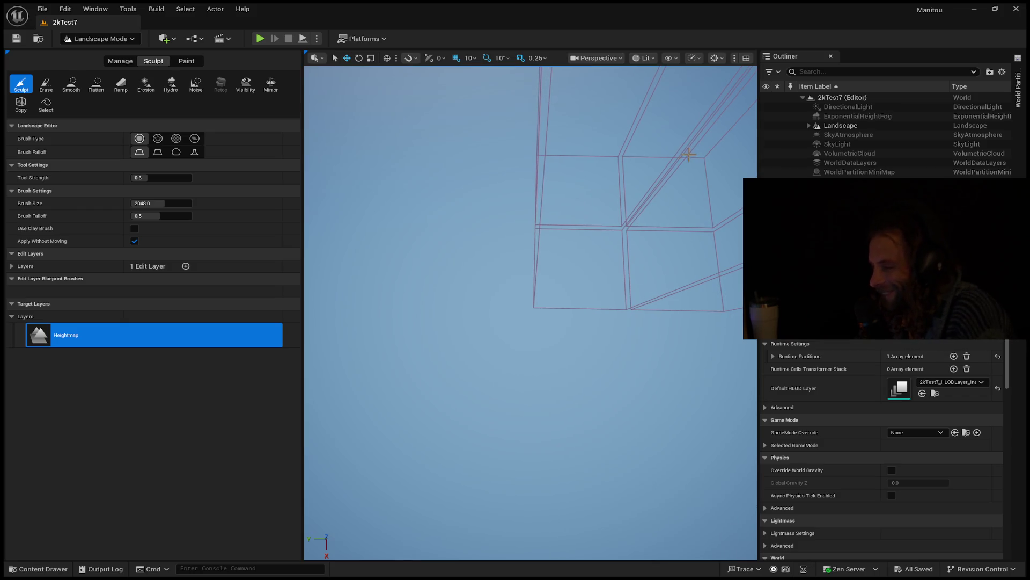
Orbit the viewport and test a sculpt stroke that raises the landscape
right_drag(590, 343, 590, 418)
right_drag(539, 313, 538, 290)
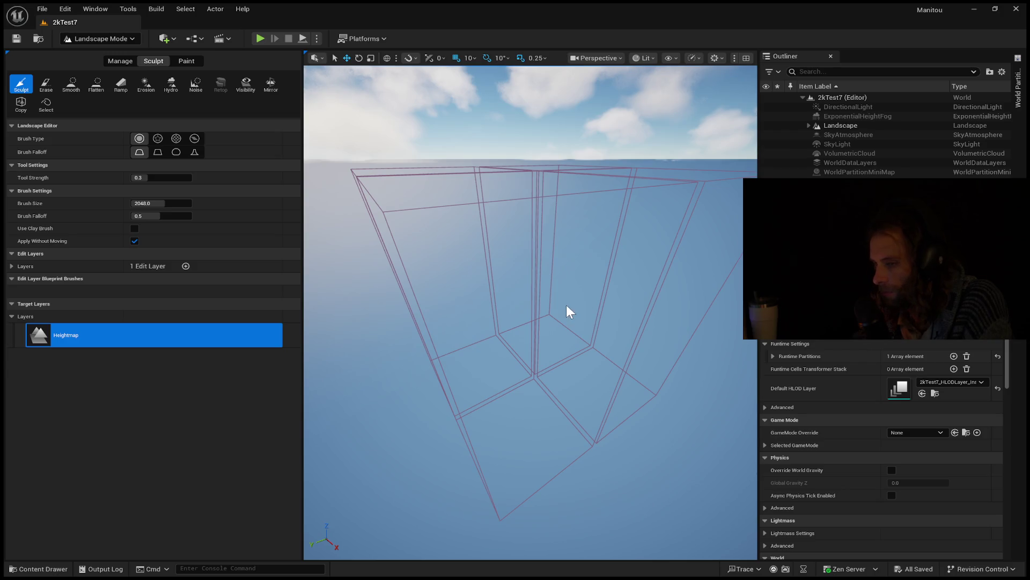
drag(567, 311, 570, 306)
mouse_move(570, 306)
right_down()
mouse_move(552, 296)
mouse_move(545, 272)
mouse_move(532, 288)
mouse_move(543, 283)
mouse_move(534, 279)
right_up()
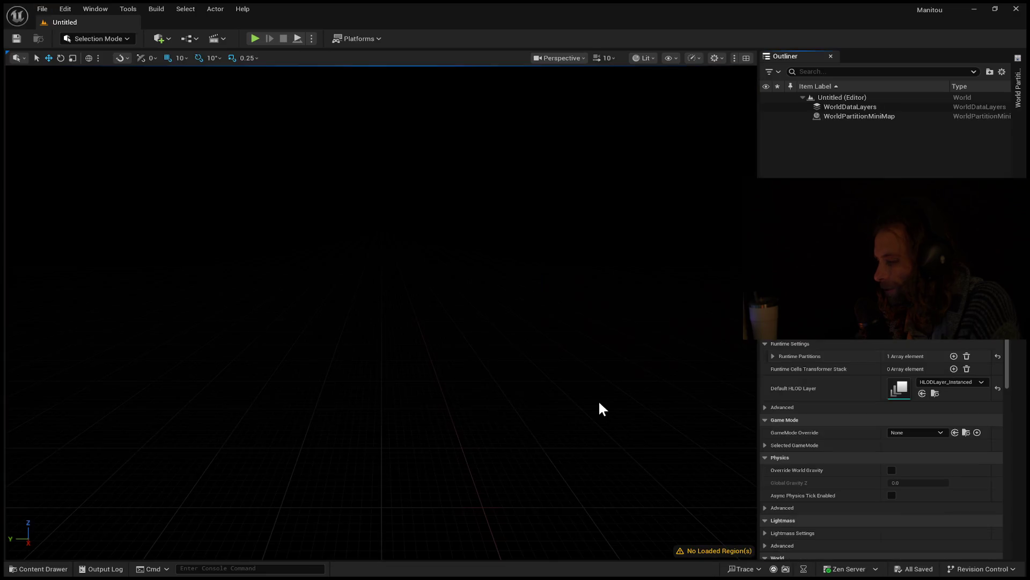
Add a sky light, sky atmosphere and directional light through the Env. Light Mixer
click(38, 11)
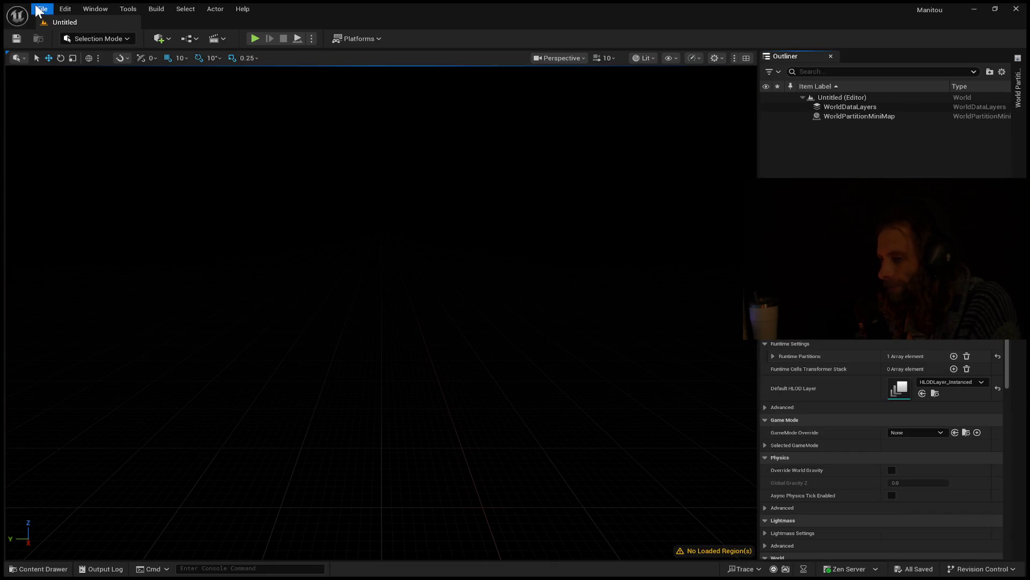
click(40, 10)
click(63, 9)
mouse_move(80, 10)
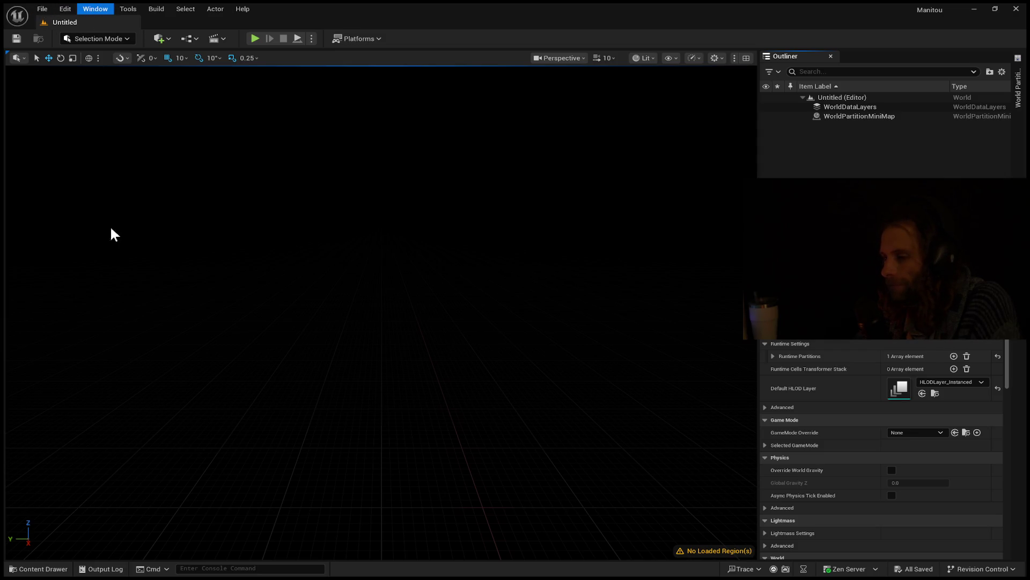
click(114, 143)
click(326, 221)
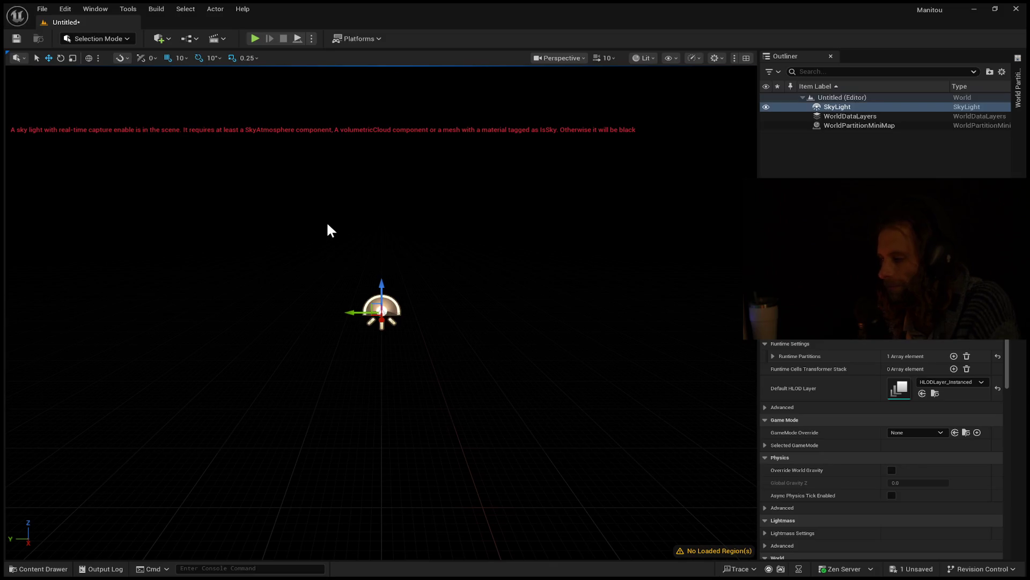
click(326, 220)
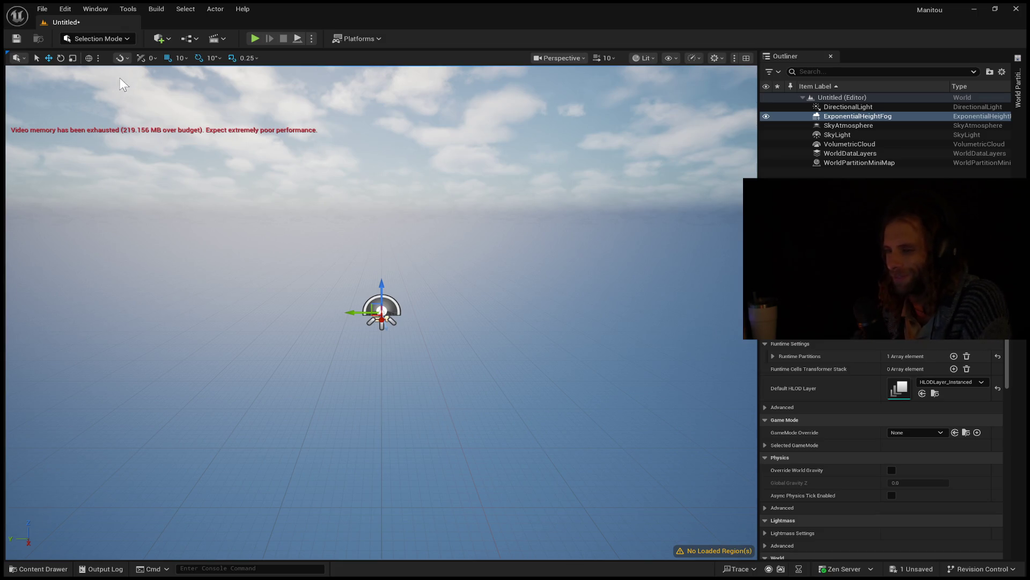
key(shift+2)
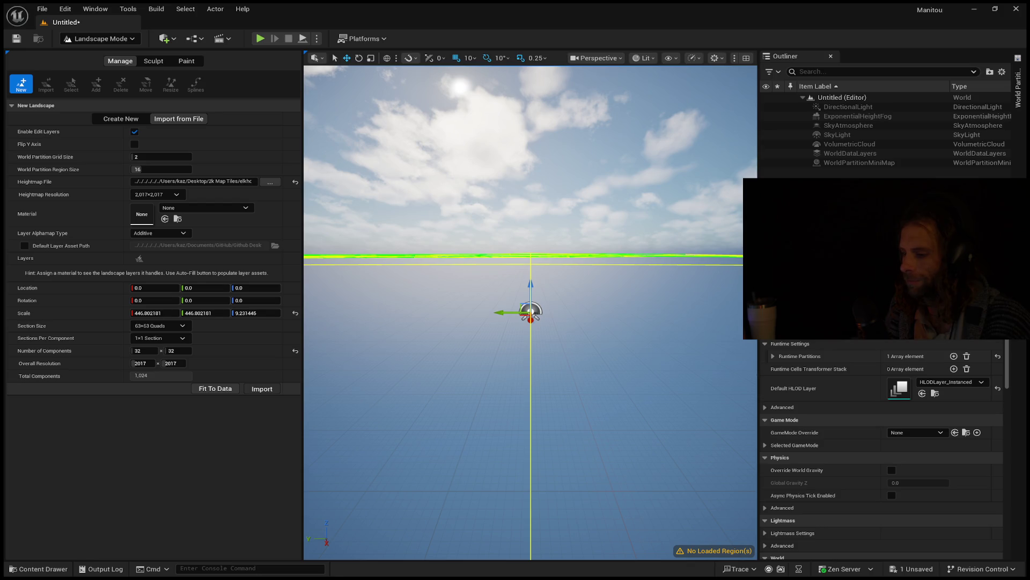
Import the 2017×2017 landscape from the elkhorn heightmap file
click(262, 388)
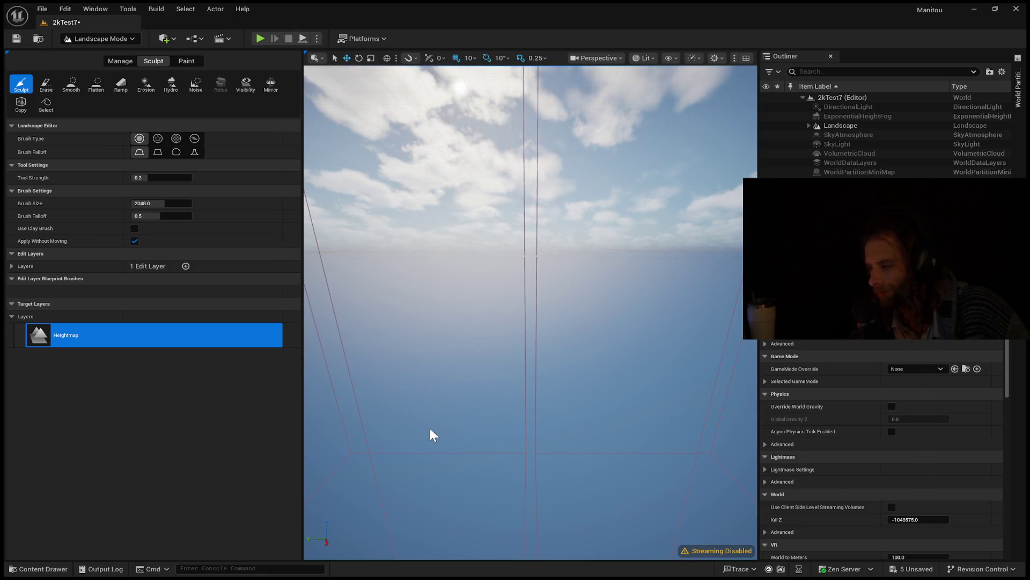
Orbit around the snowy imported landscape, then start Play in Editor with Alt+P
right_drag(482, 394, 483, 456)
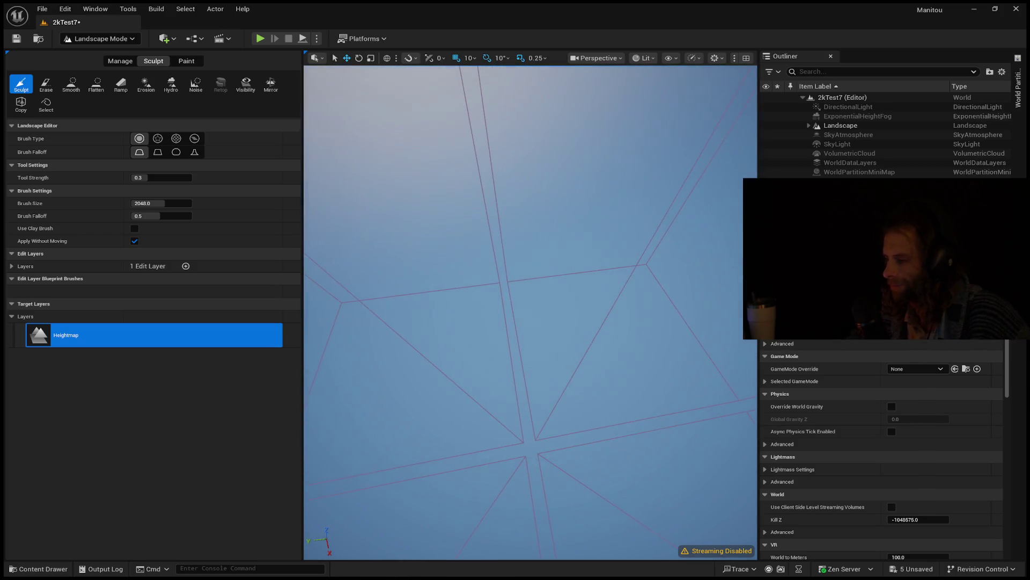
right_drag(423, 361, 424, 301)
right_drag(524, 389, 524, 477)
mouse_move(471, 350)
right_down()
mouse_move(526, 350)
mouse_move(472, 350)
right_up()
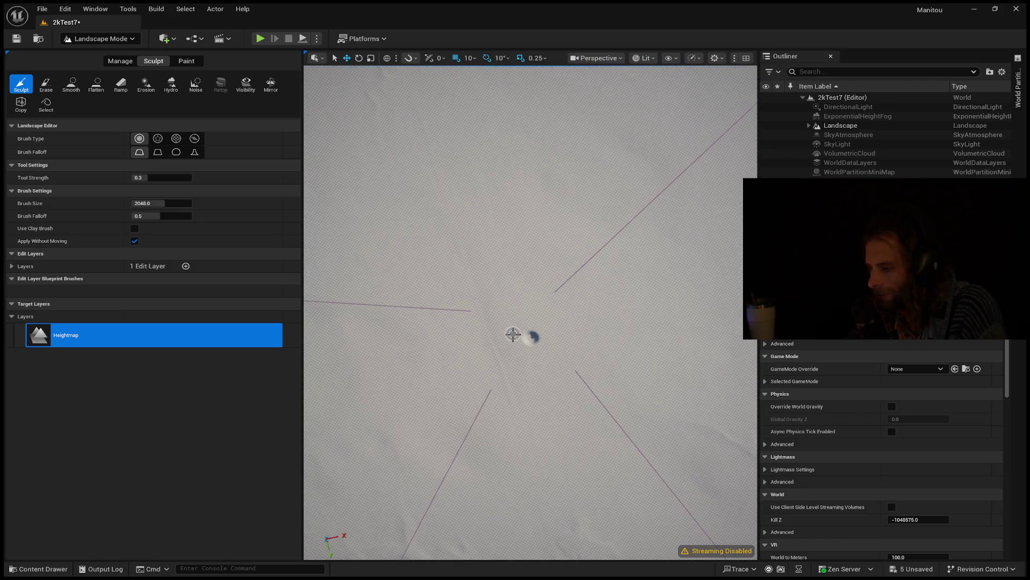
mouse_move(513, 334)
right_down()
mouse_move(513, 277)
mouse_move(431, 297)
mouse_move(456, 282)
mouse_move(443, 225)
mouse_move(435, 274)
mouse_move(424, 262)
mouse_move(545, 340)
right_up()
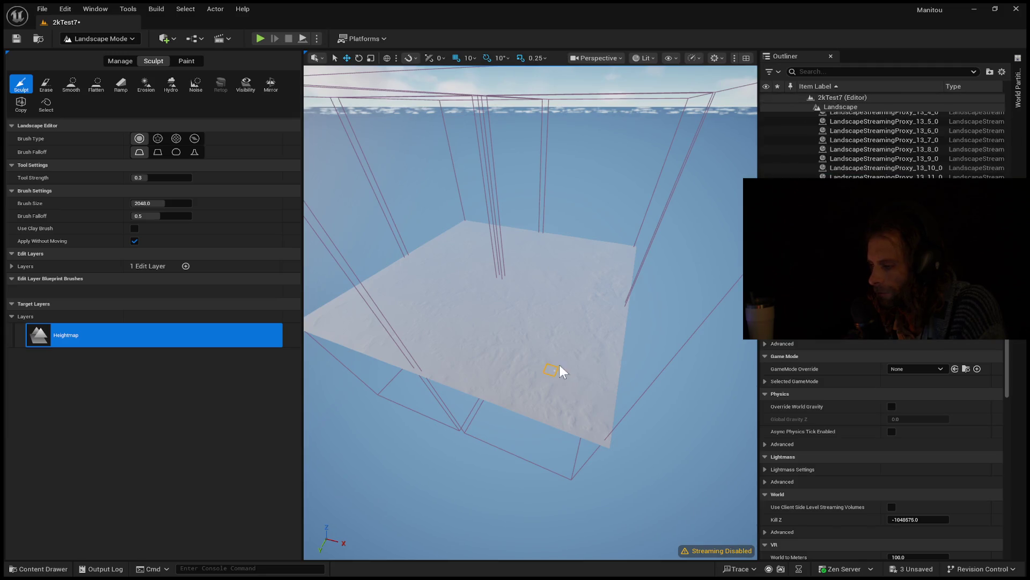
key(alt+p)
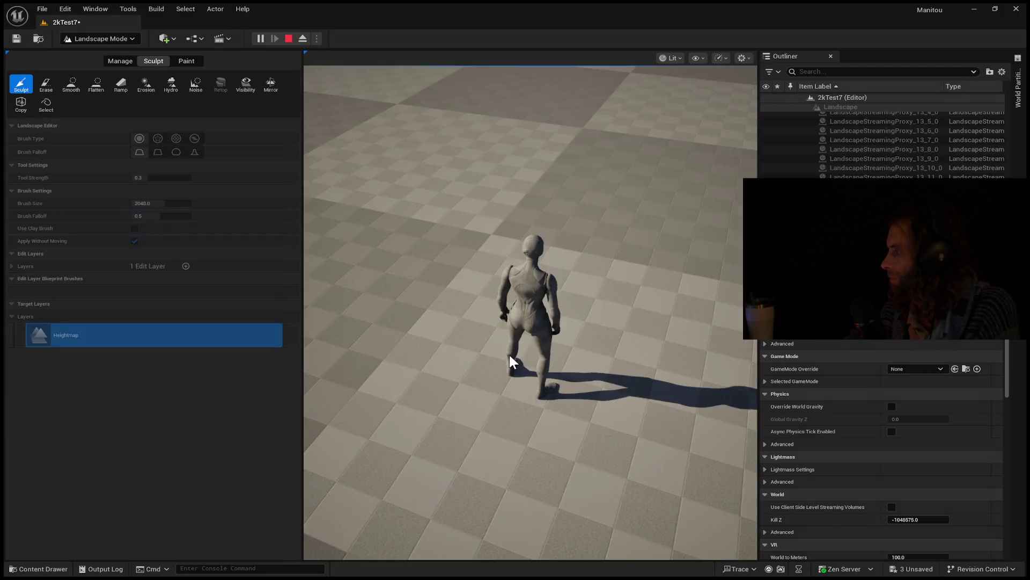
Run the mannequin forward across the landscape, then stop the play session
click(355, 317)
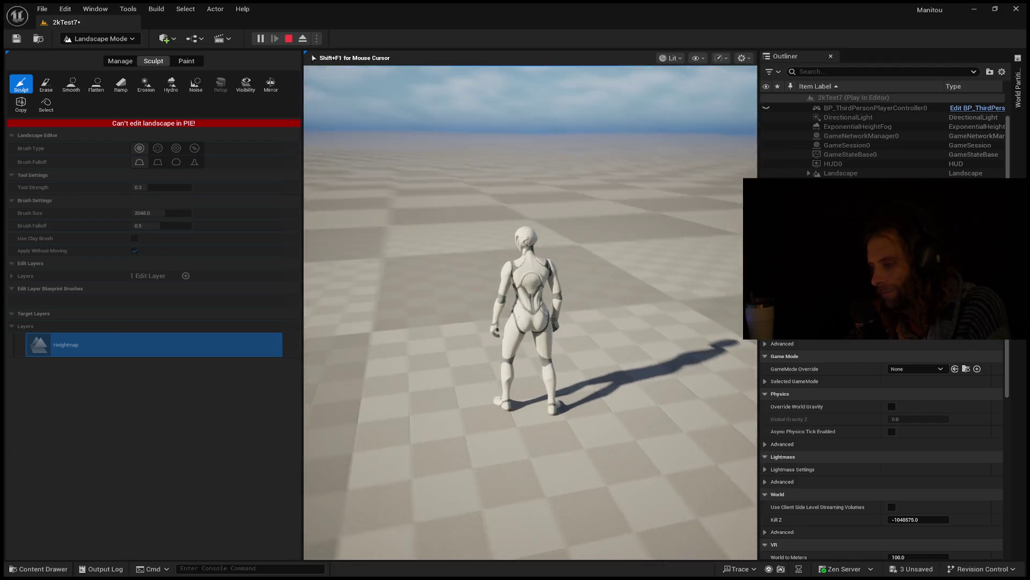
key(w)
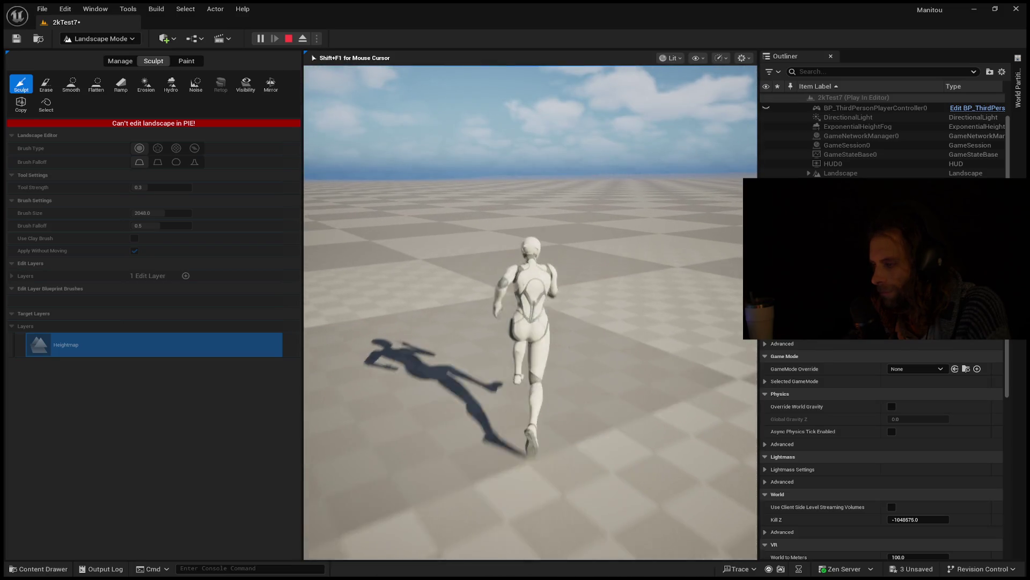
key(Escape)
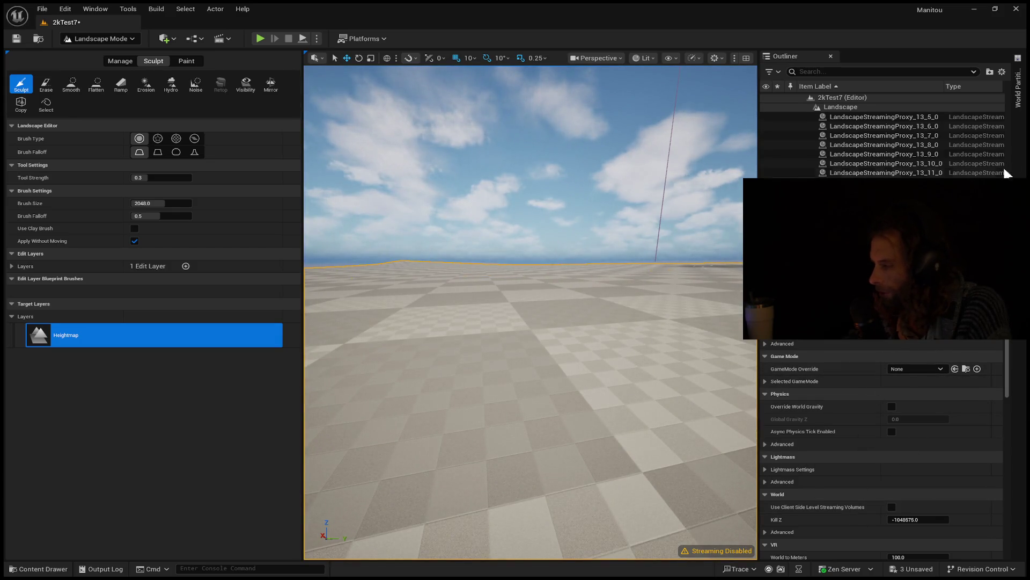
Open the World Partition map and zoom and pan to the 2kTest7 landscape's region cells
click(1014, 102)
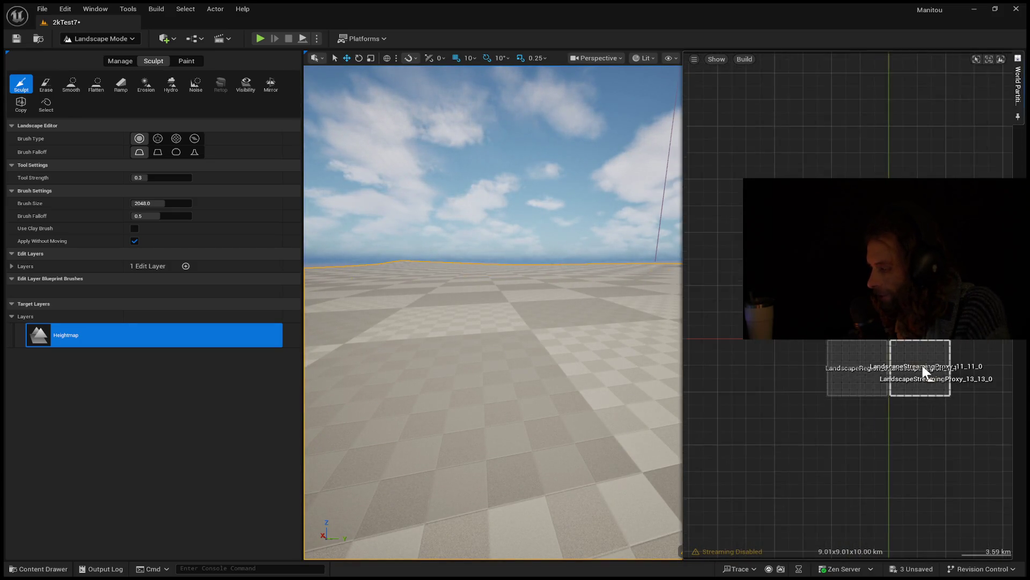
scroll(916, 364, down, 2)
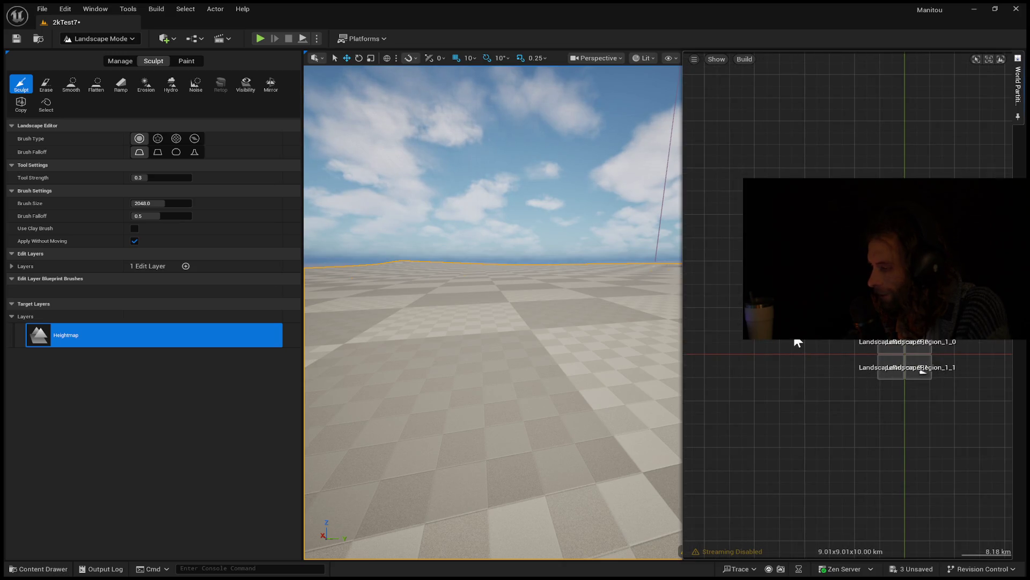
mouse_move(825, 370)
right_down()
mouse_move(833, 404)
mouse_move(920, 545)
right_up()
scroll(912, 537, down, 2)
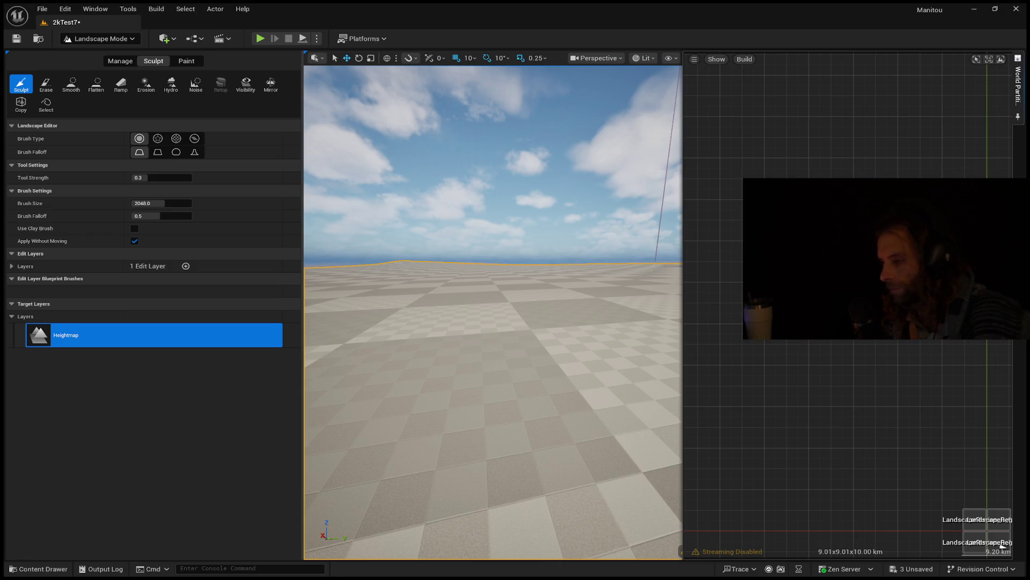
double_click(1002, 545)
mouse_move(531, 322)
right_down()
mouse_move(533, 252)
mouse_move(483, 248)
right_up()
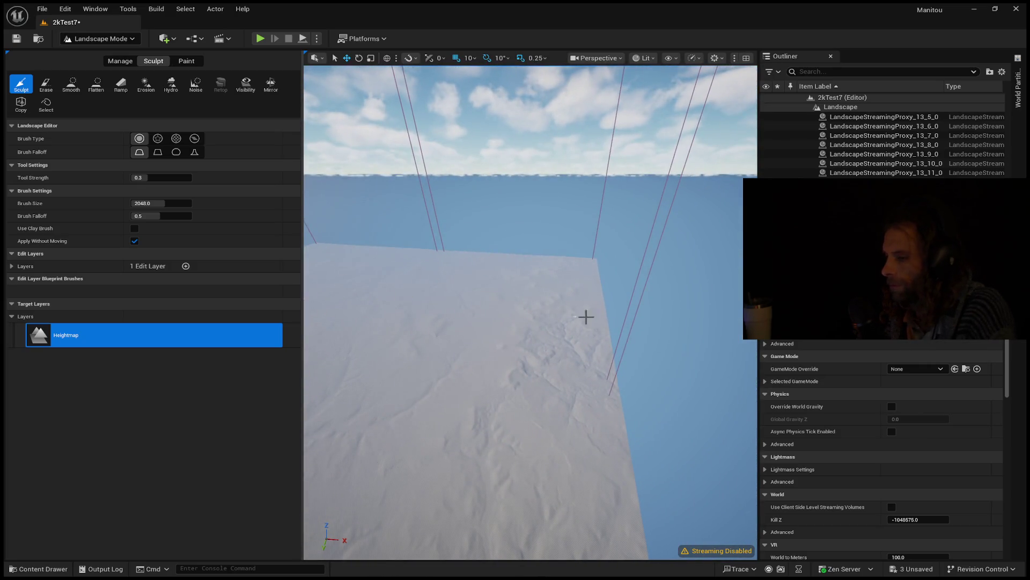
mouse_move(586, 317)
right_down()
mouse_move(586, 354)
mouse_move(586, 292)
mouse_move(681, 303)
mouse_move(678, 322)
mouse_move(675, 304)
mouse_move(664, 314)
mouse_move(633, 416)
right_up()
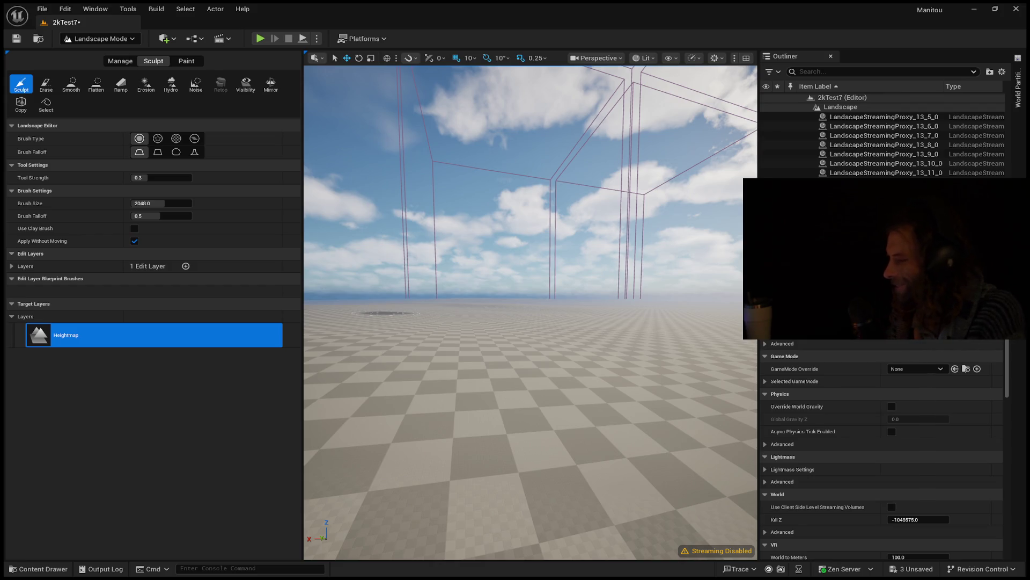
right_drag(530, 311, 531, 375)
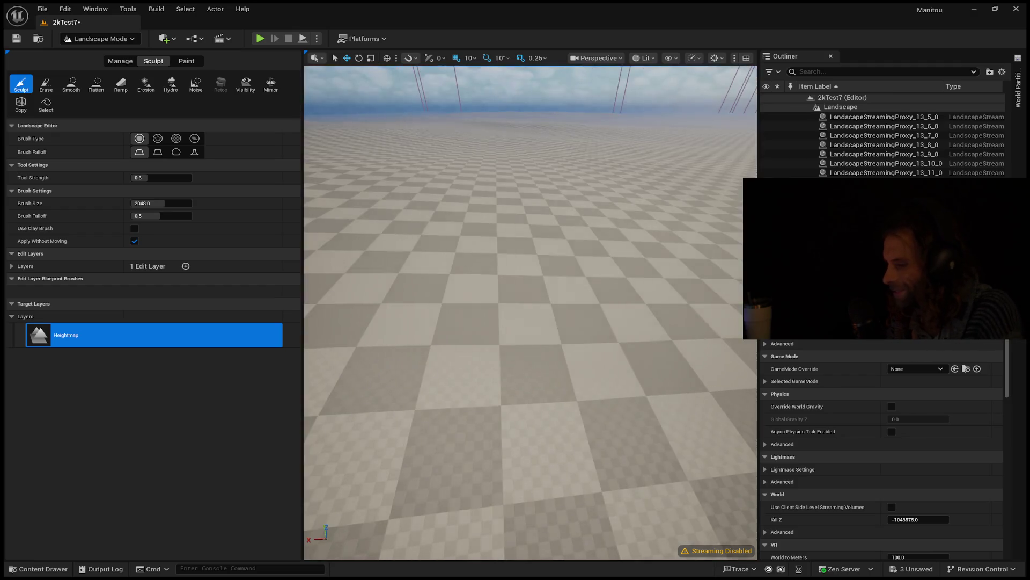
right_drag(499, 445, 499, 376)
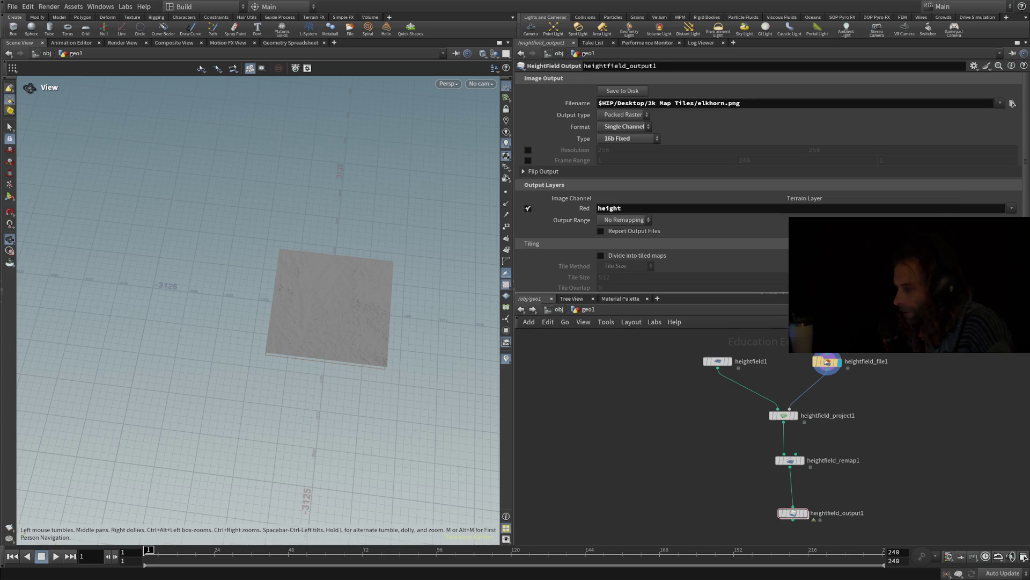
Review heightfield1, heightfield_file1, heightfield_project1 and heightfield_remap1, ending on the 311.117–358.382 to 0–1 remap
click(717, 361)
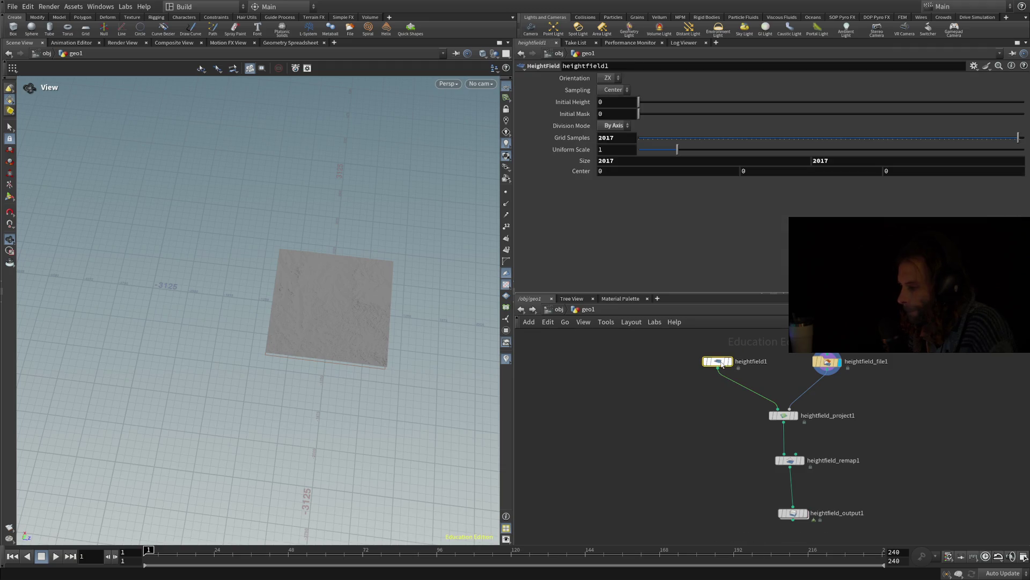
click(831, 367)
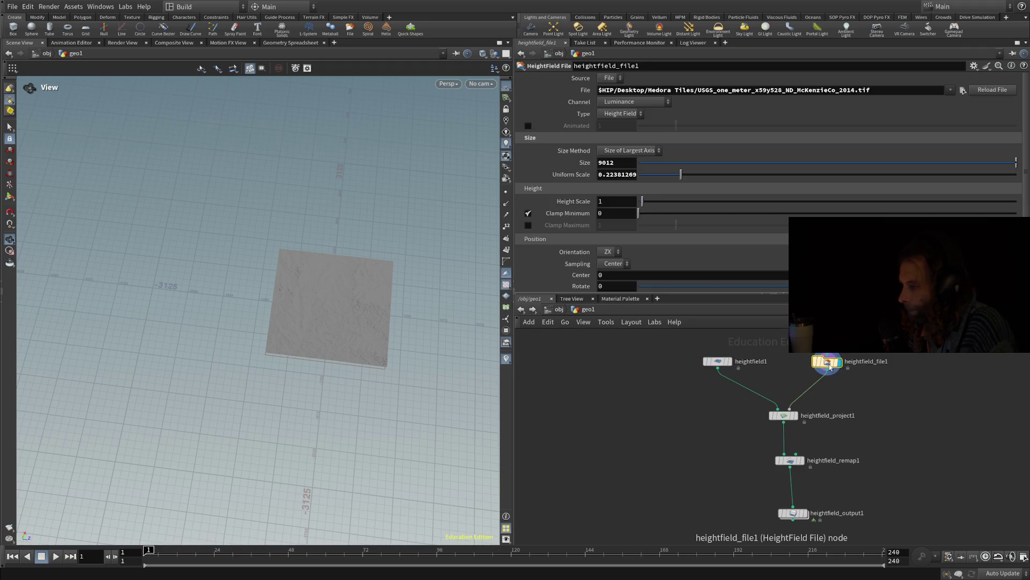
click(784, 414)
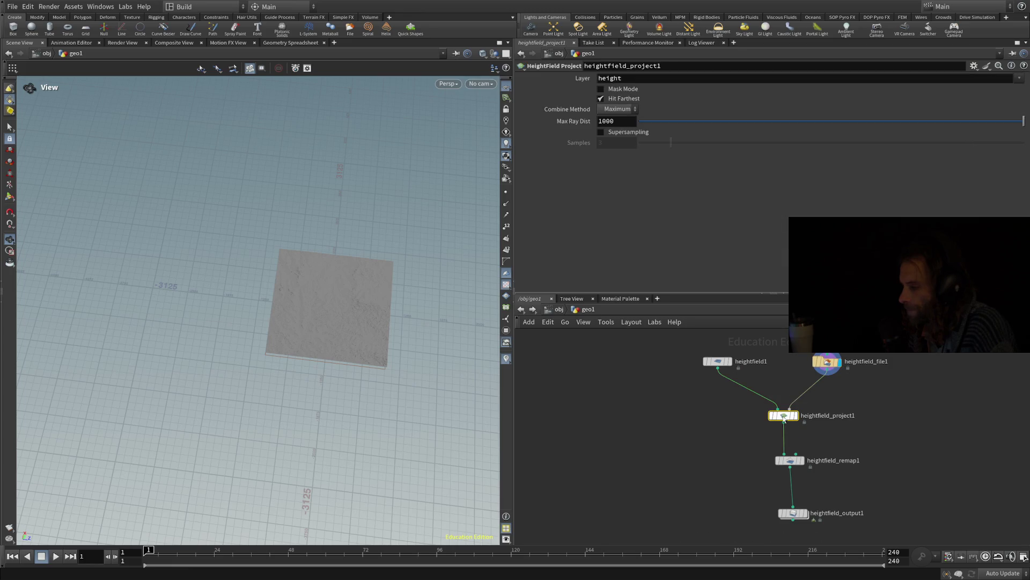
click(789, 461)
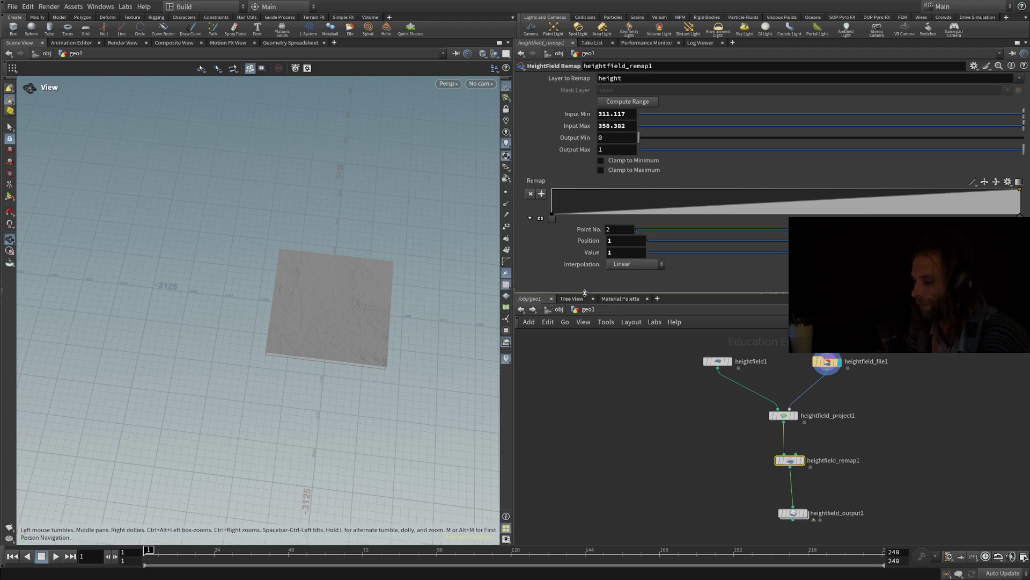
Show heightfield1's ZX grid settings: 2017 grid samples and size 2017
click(720, 366)
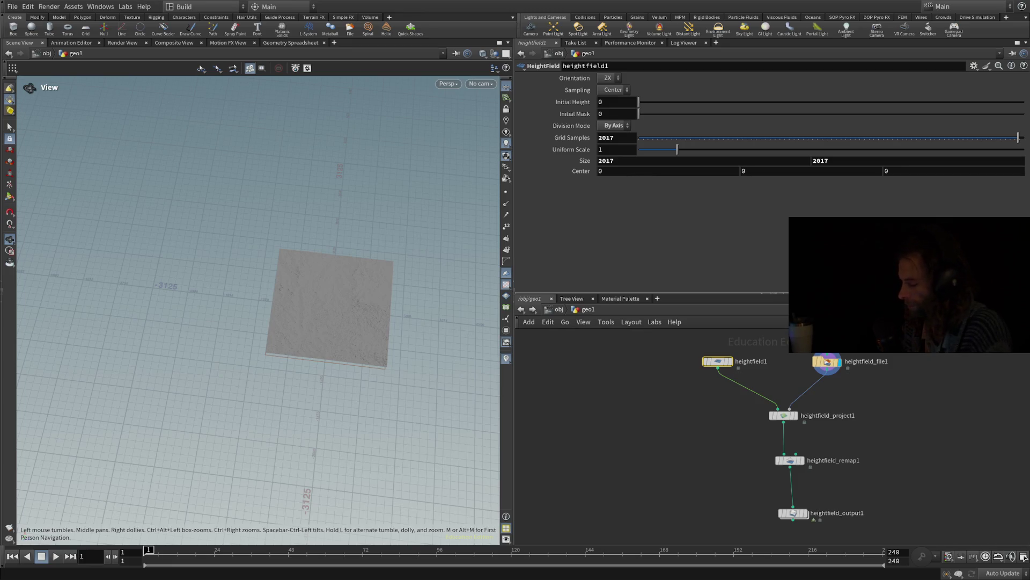
Orbit to a near top-down terrain view and review the projection, remap and output node settings
scroll(349, 311, up, 10)
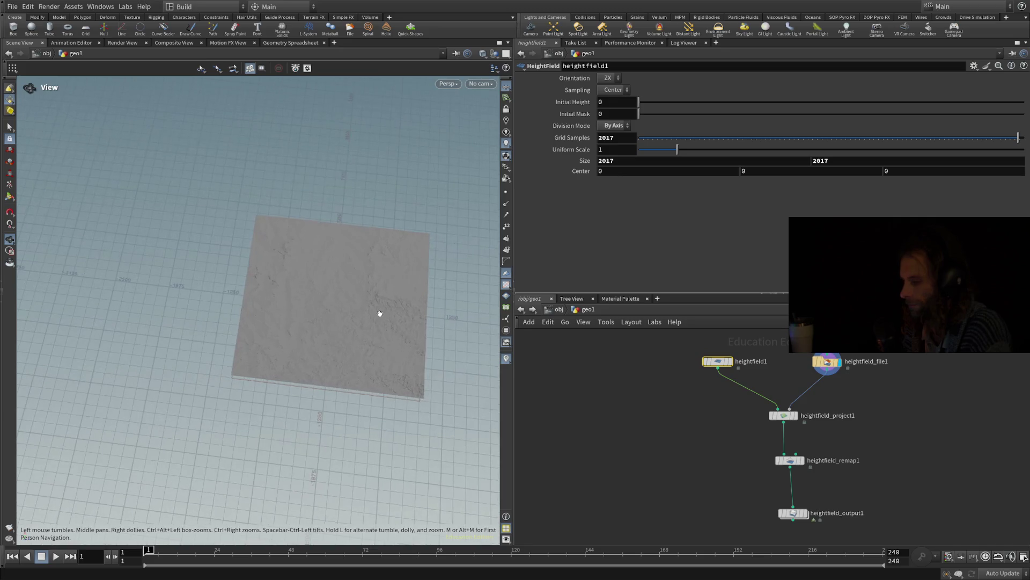
mouse_move(359, 302)
mouse_down()
mouse_move(279, 338)
mouse_move(265, 394)
mouse_up()
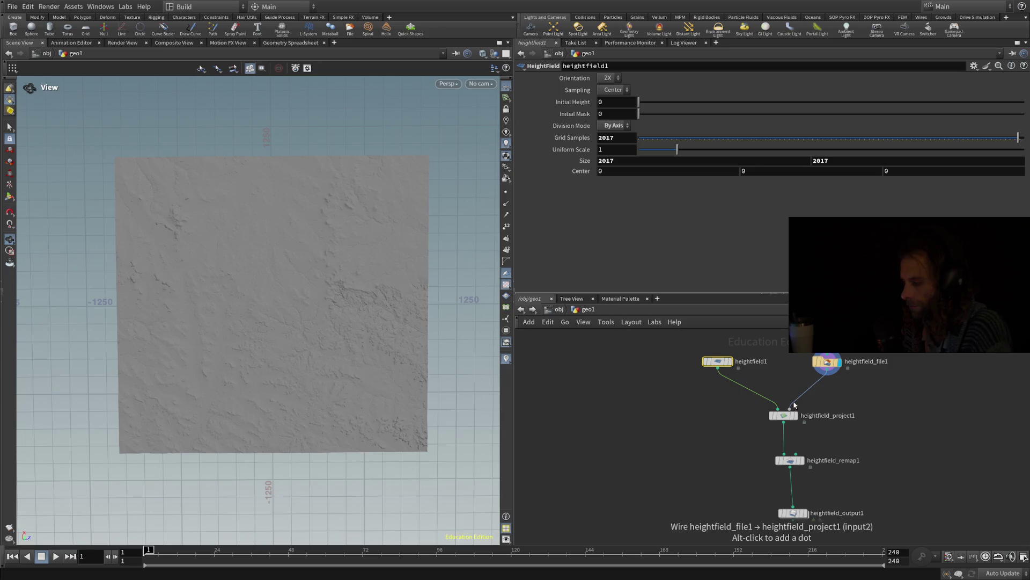
click(783, 416)
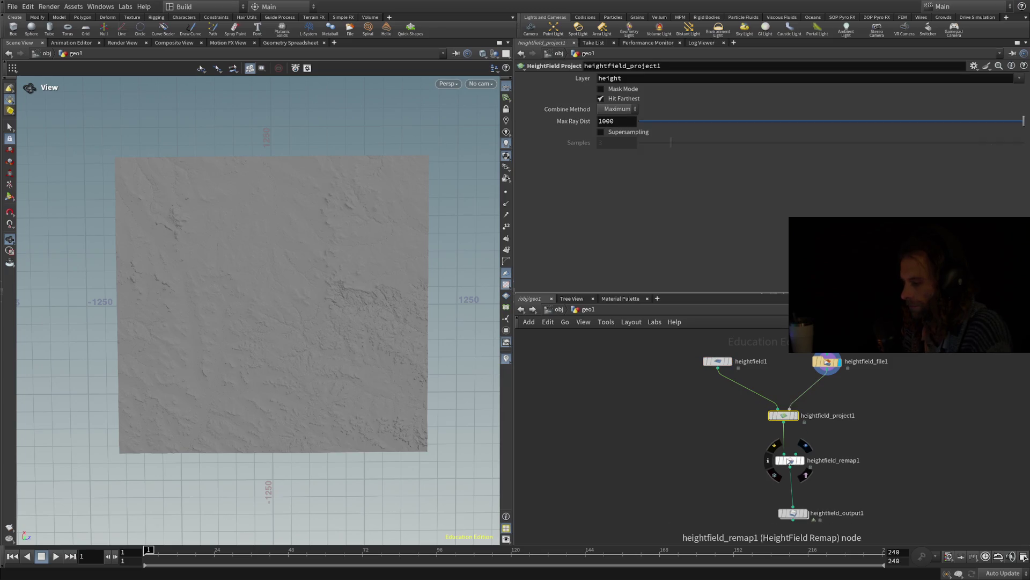
click(788, 461)
click(793, 513)
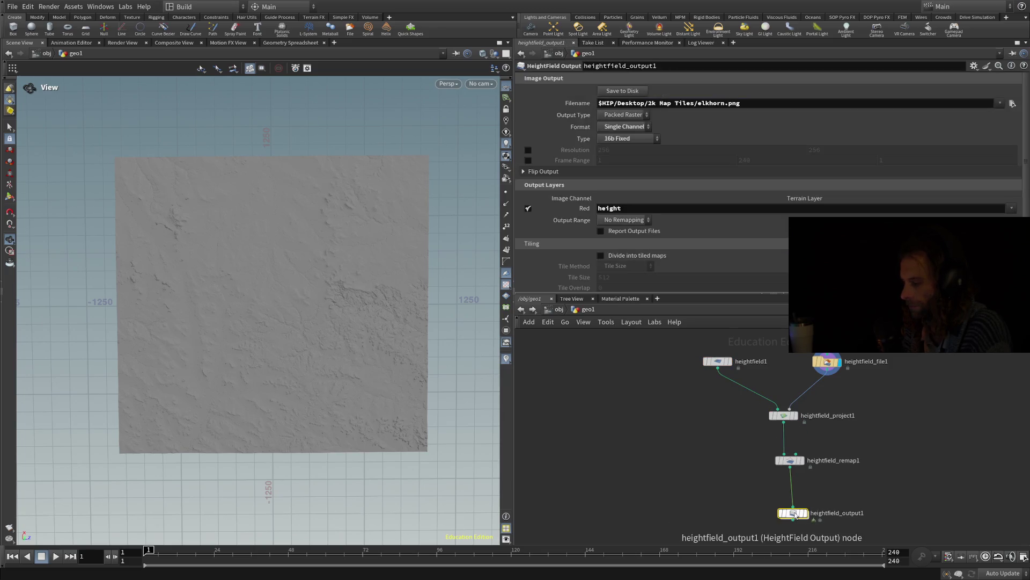
Recheck heightfield_file1 and heightfield1, then return to heightfield_output1's elkhorn.png 16b Fixed export settings
click(827, 364)
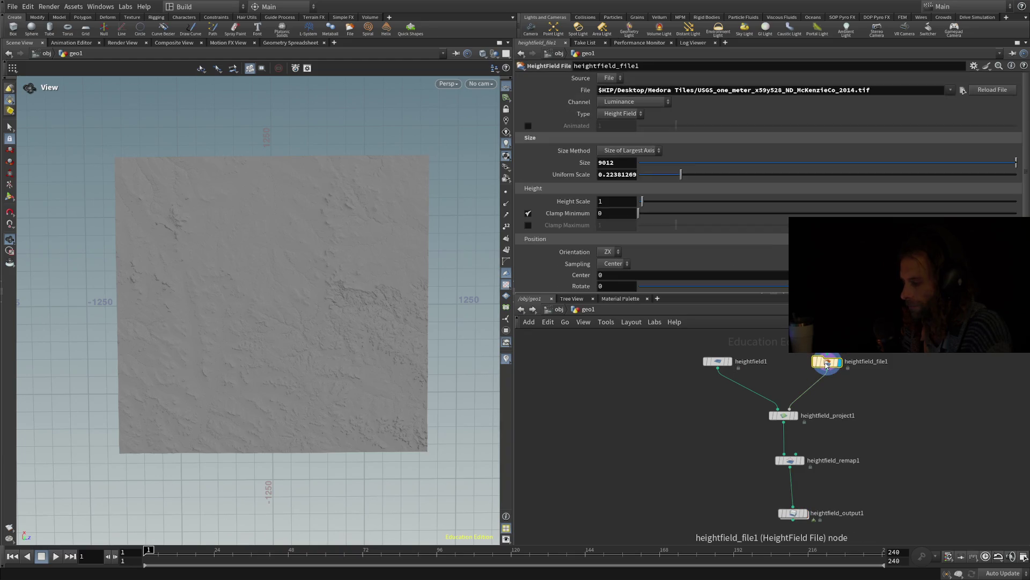
mouse_move(829, 362)
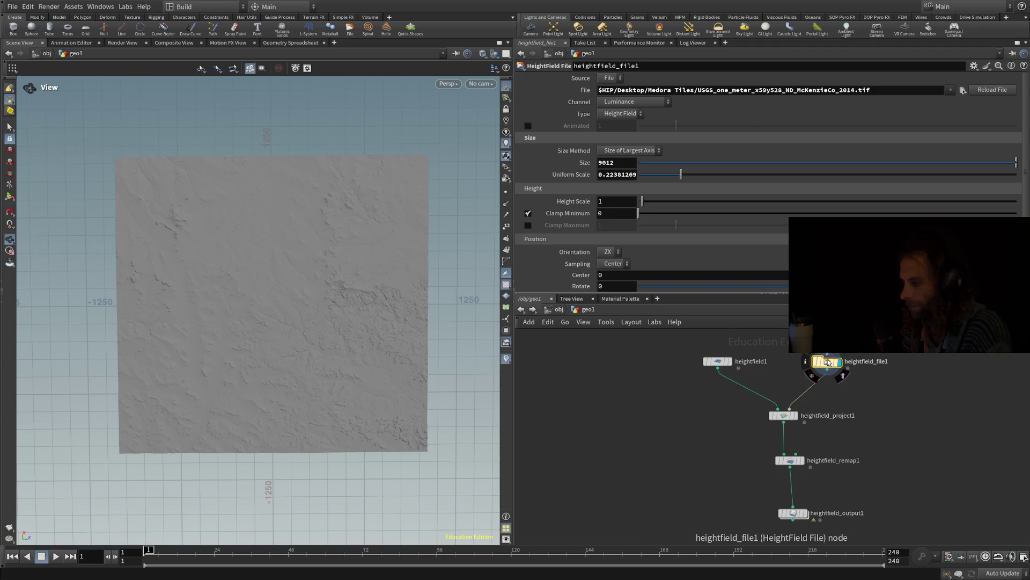
click(719, 364)
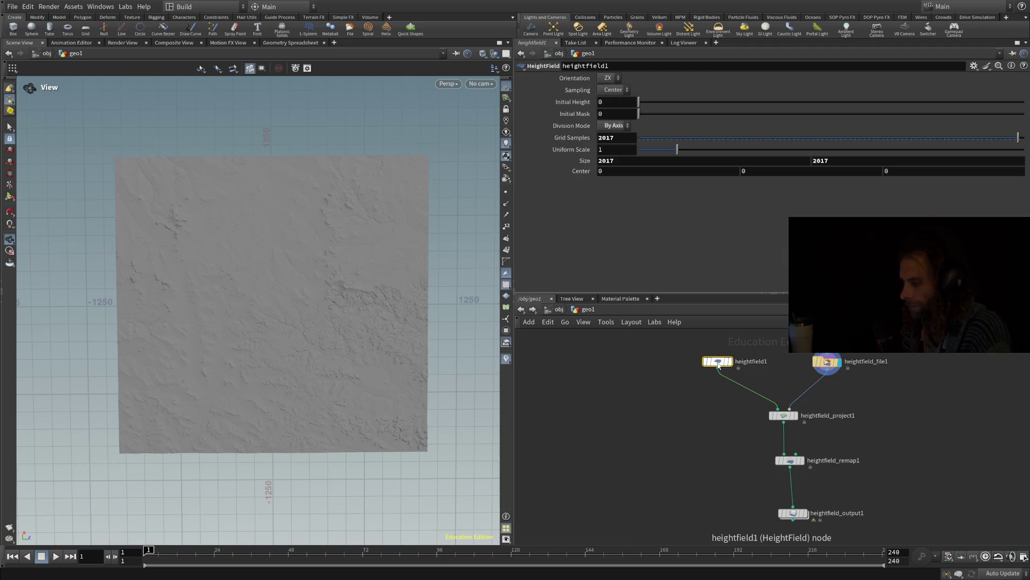
click(827, 362)
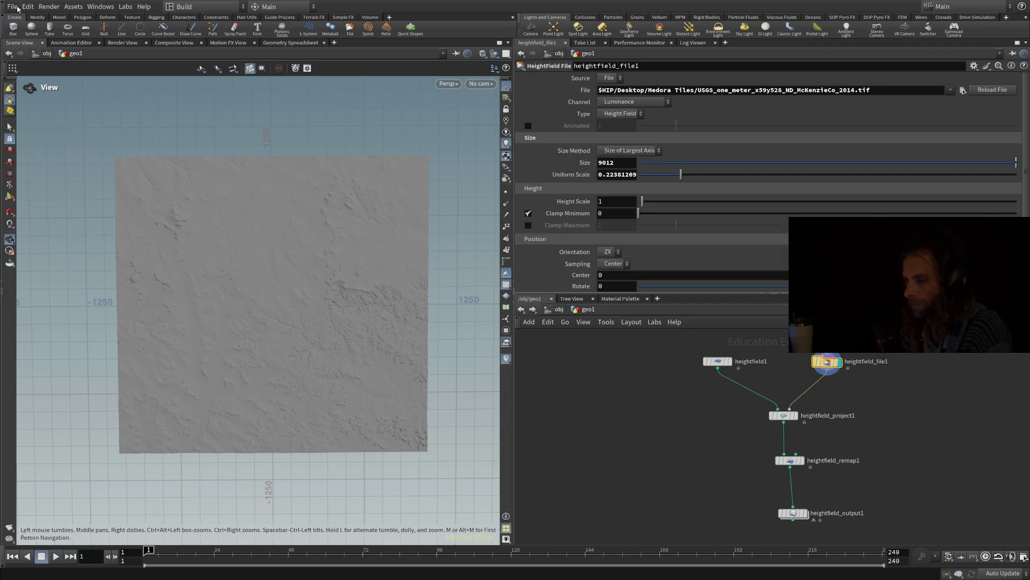
click(793, 513)
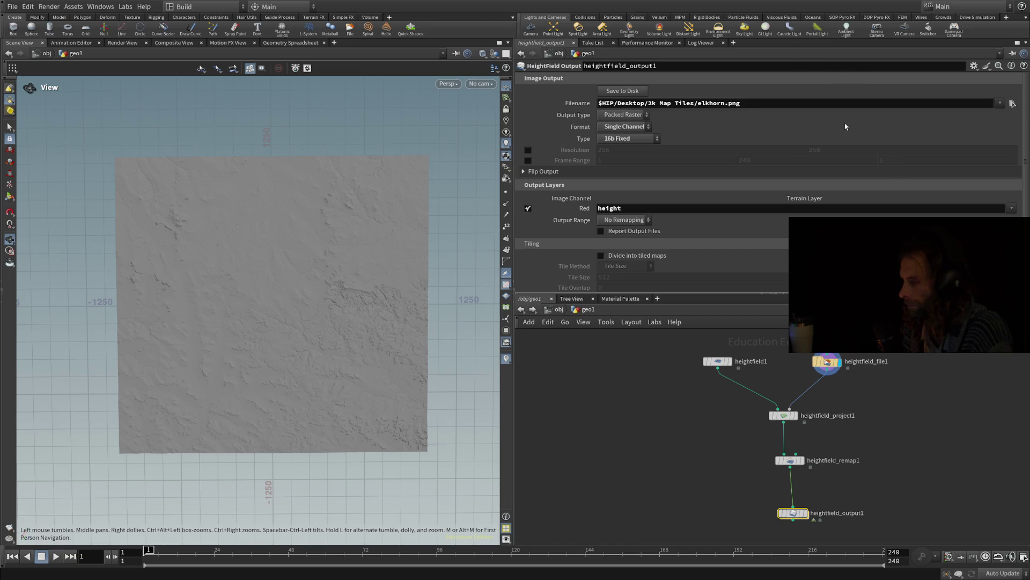
click(3, 6)
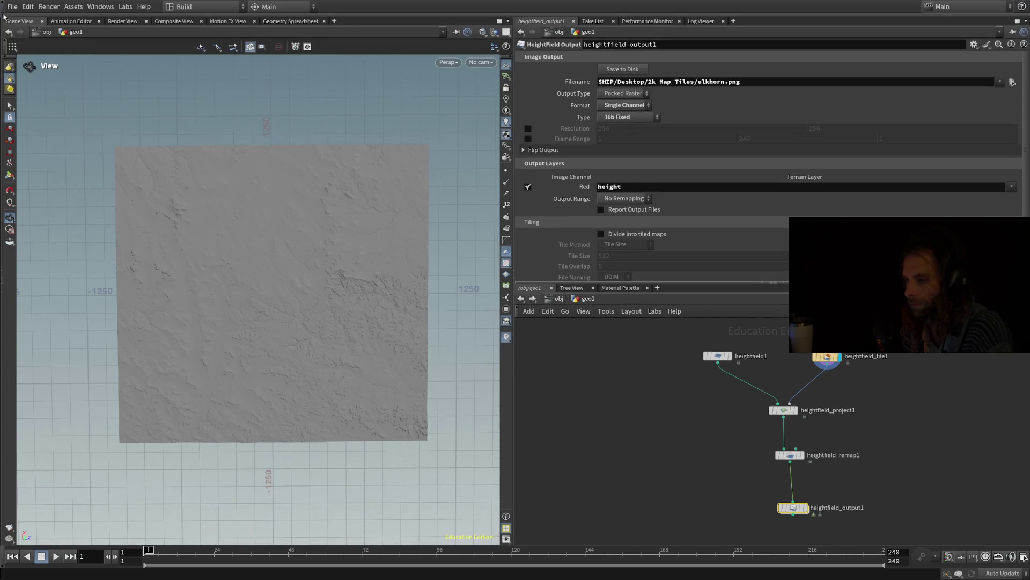
click(3, 17)
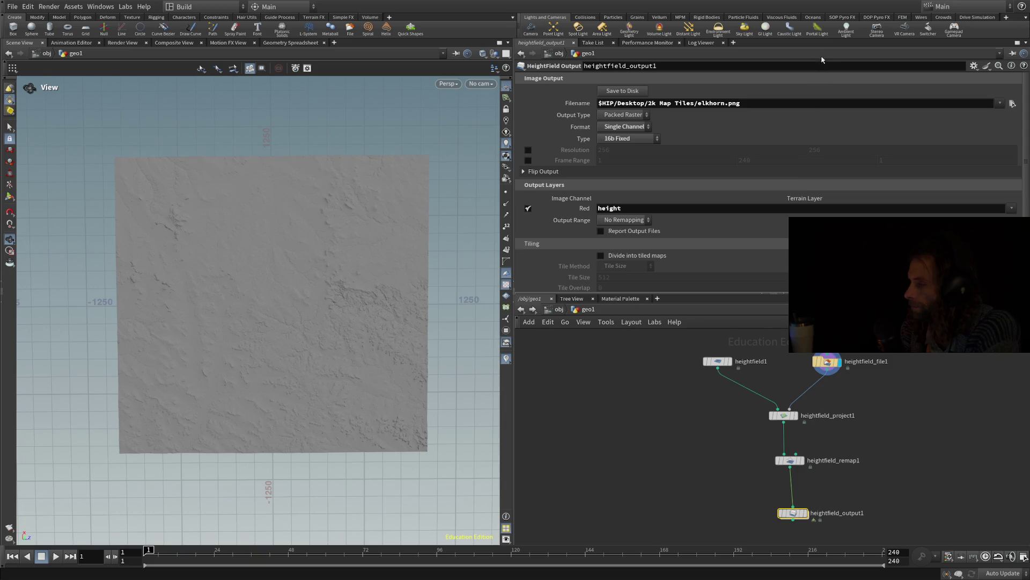
Add _x0_y0 to the output filename, write the heightfield image to disk, and recheck heightfield1
text(_x0_y0)
click(619, 91)
click(718, 363)
Review heightfield_file1's file settings and save the .hipnc scene
mouse_move(827, 369)
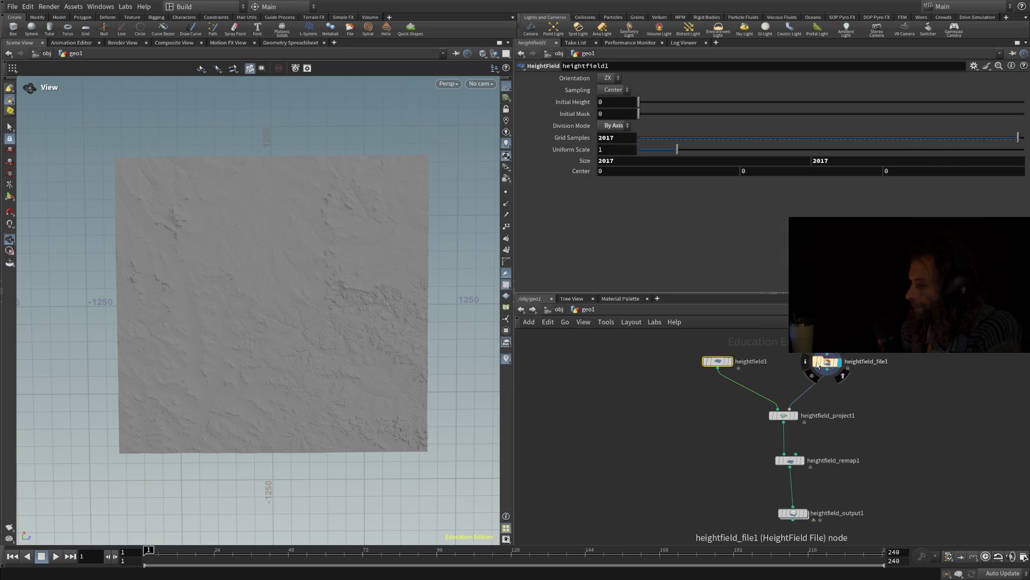
click(827, 369)
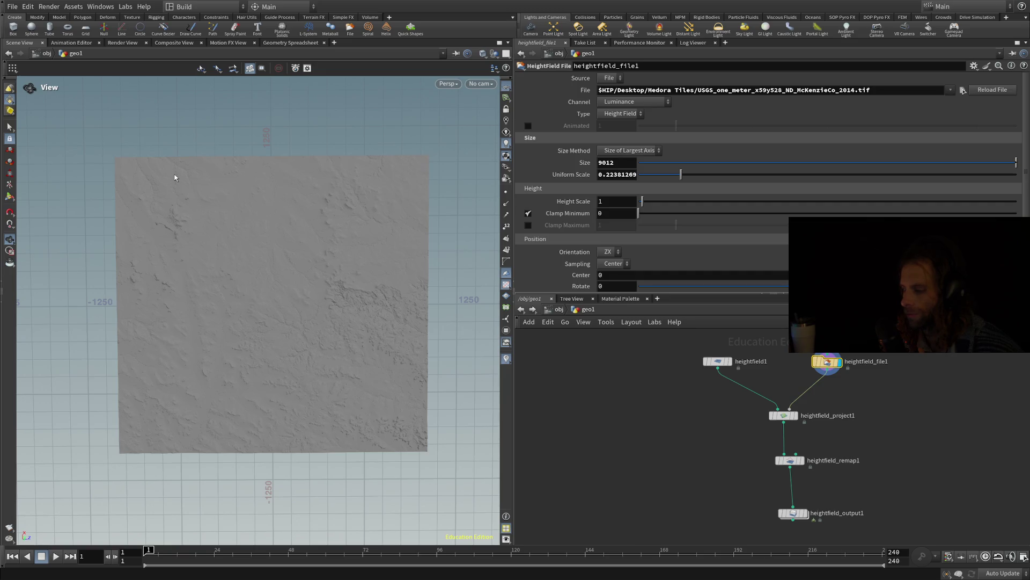
key(ctrl+s)
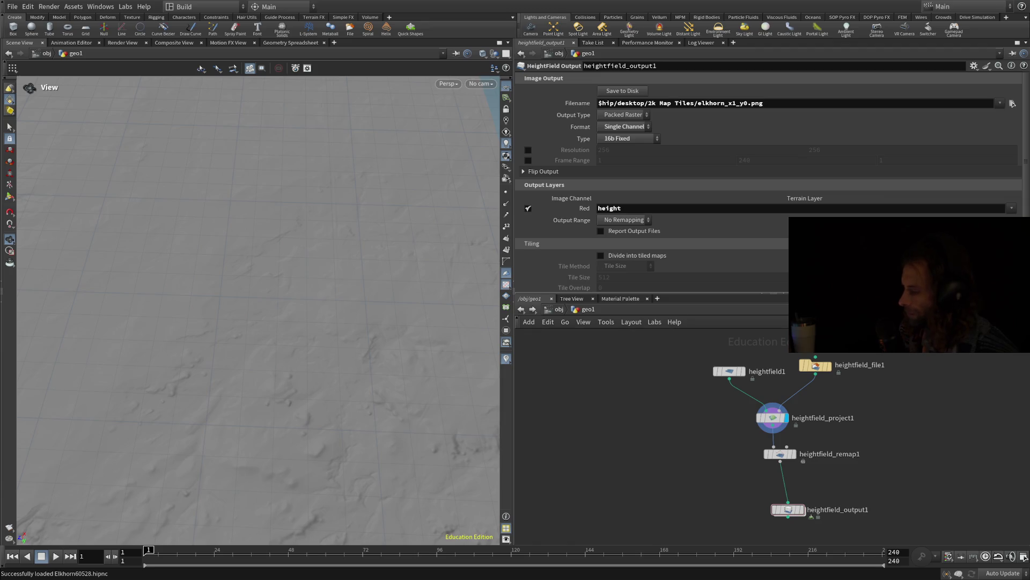
Widen the viewport, review each heightfield node, and write elkhorn_x1_y0.png to disk from heightfield_output1
scroll(852, 431, down, 3)
scroll(853, 431, up, 3)
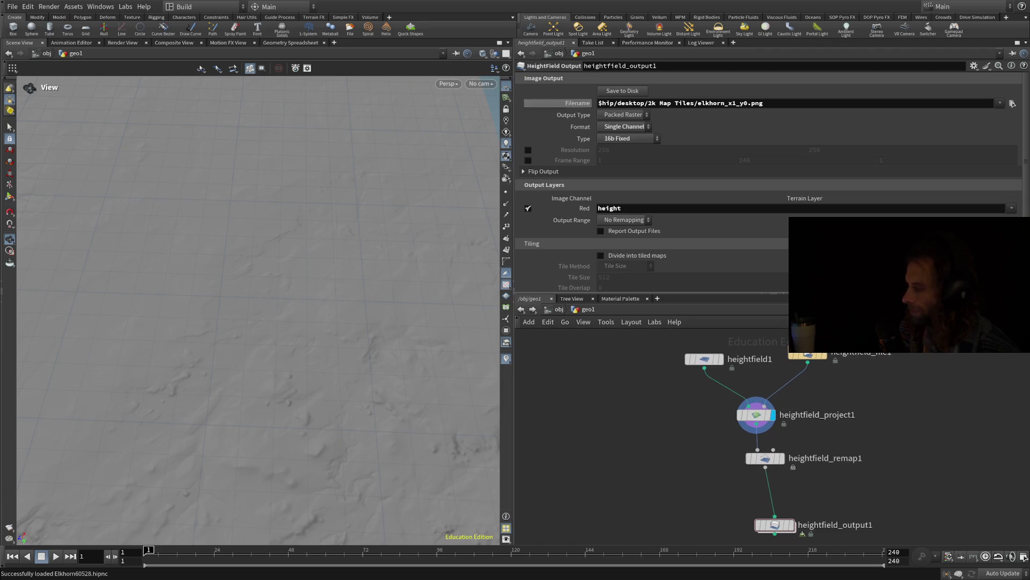
drag(515, 115, 575, 115)
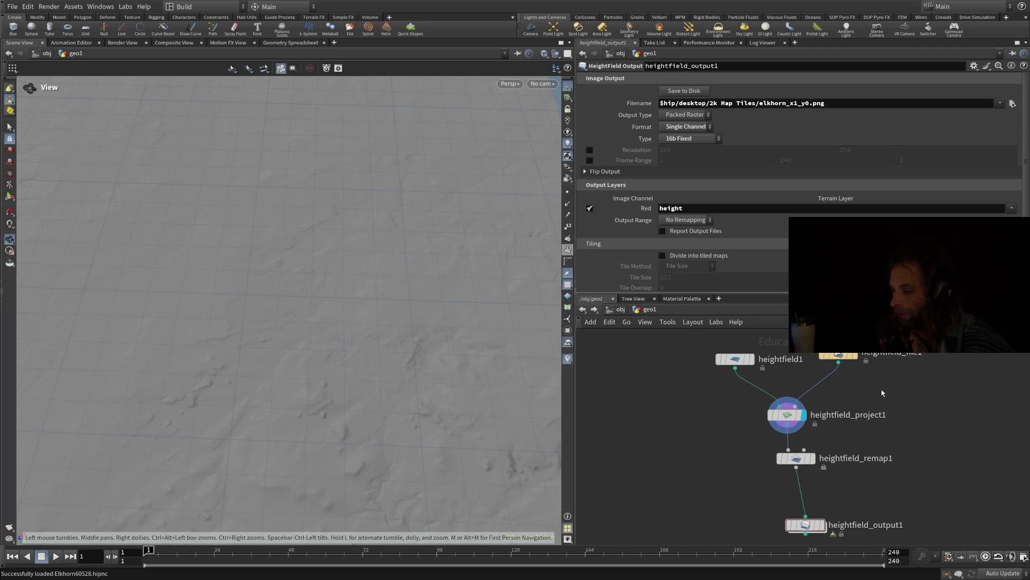
scroll(846, 412, down, 3)
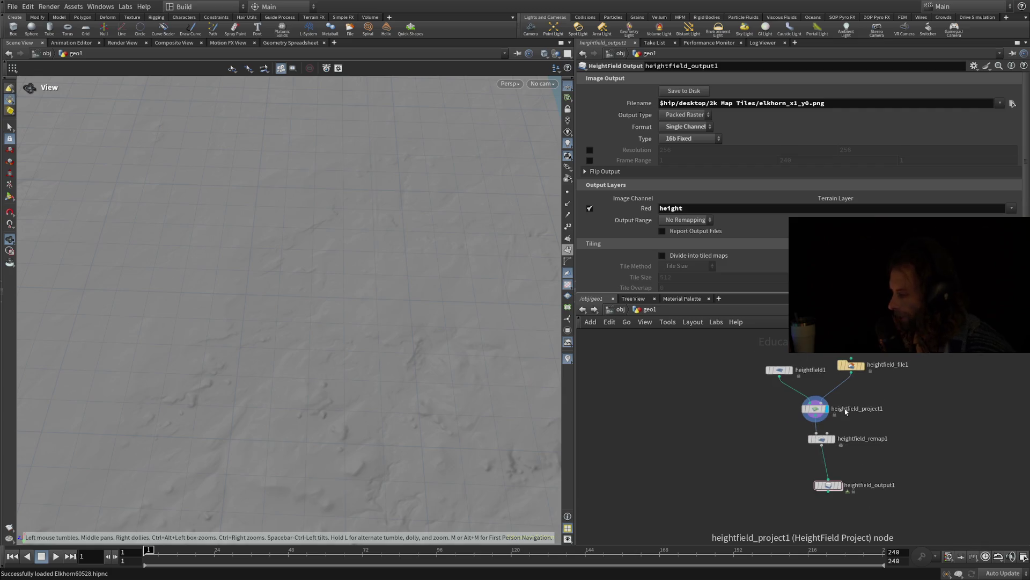
click(780, 370)
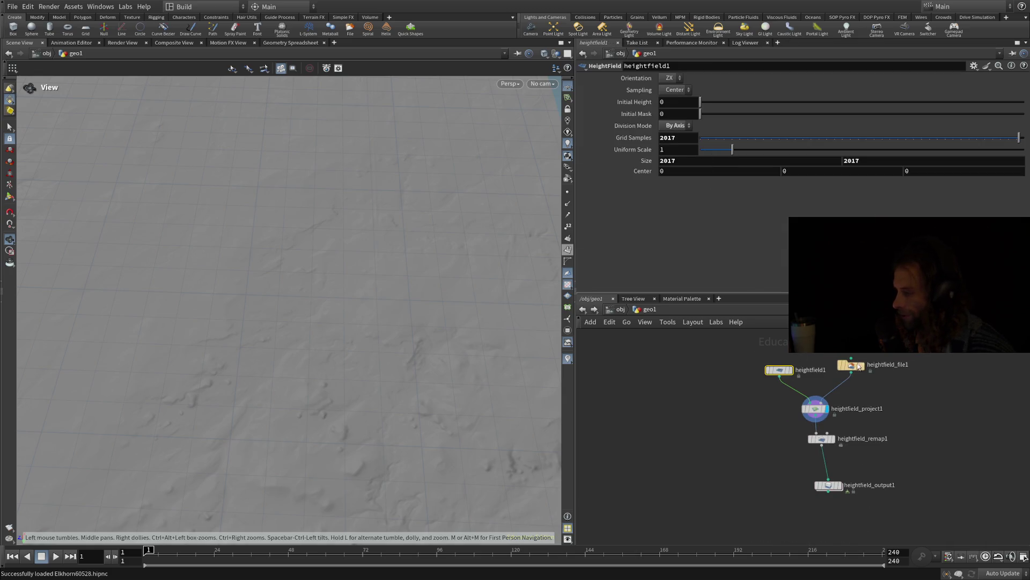
click(851, 367)
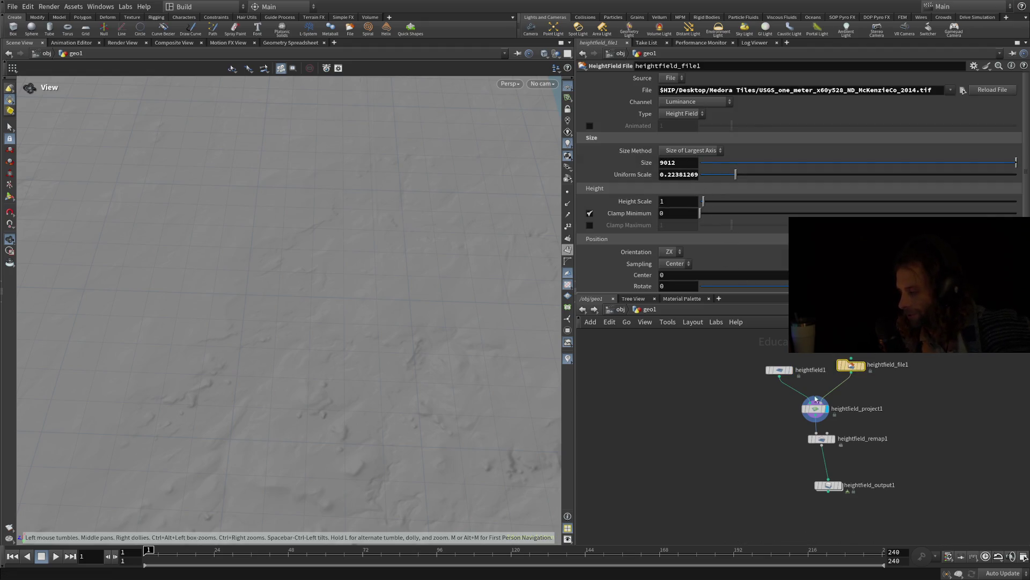
click(825, 440)
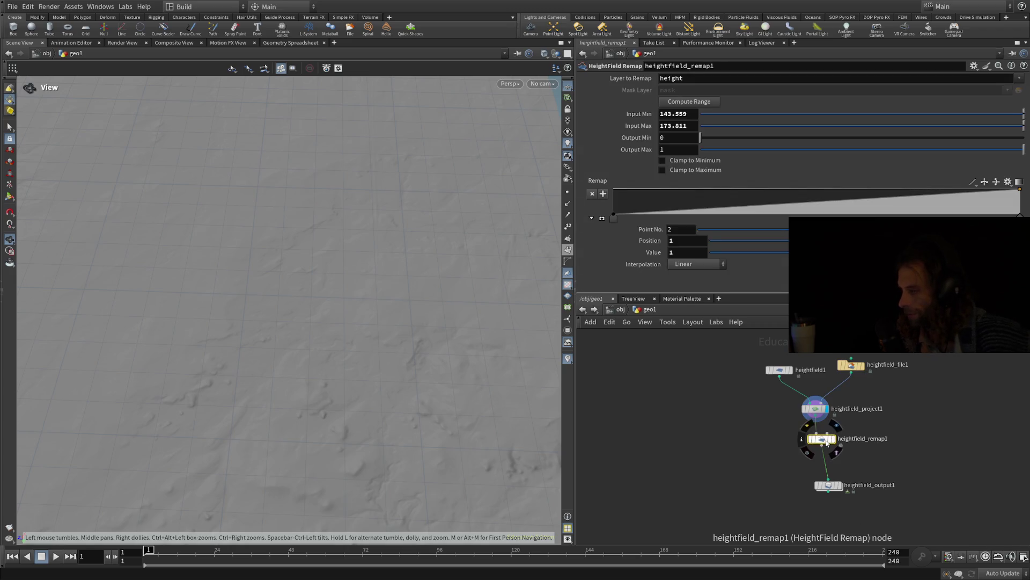
click(827, 485)
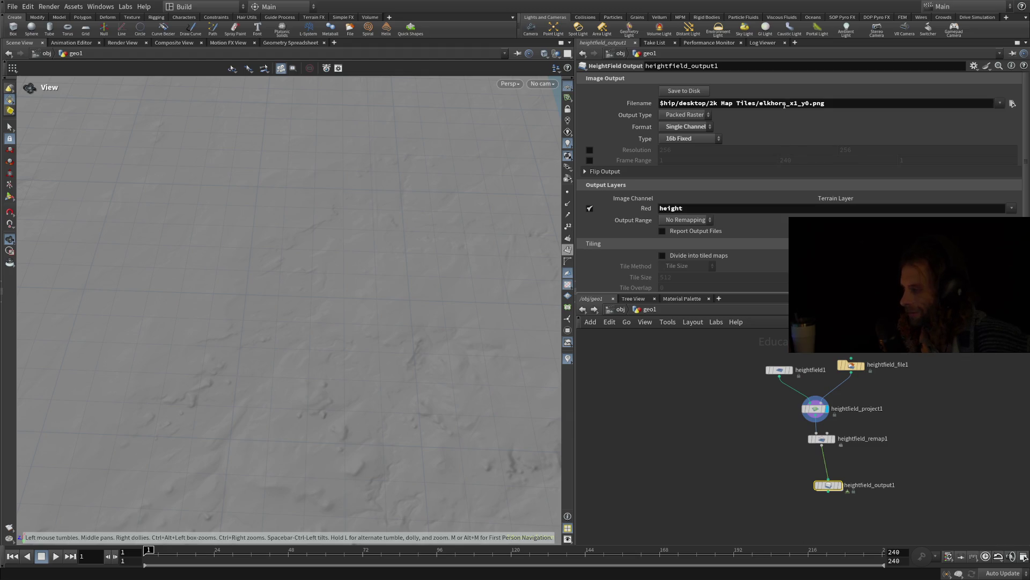
click(673, 92)
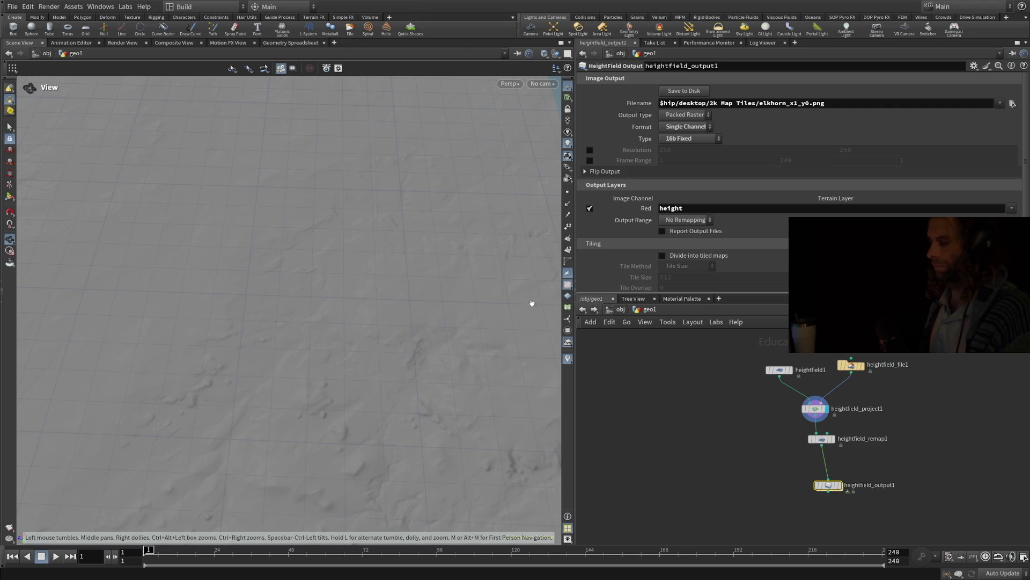
Move heightfield_output1, heightfield_project1, heightfield_file1 and heightfield_remap1 up into a tighter stack
drag(834, 489, 827, 474)
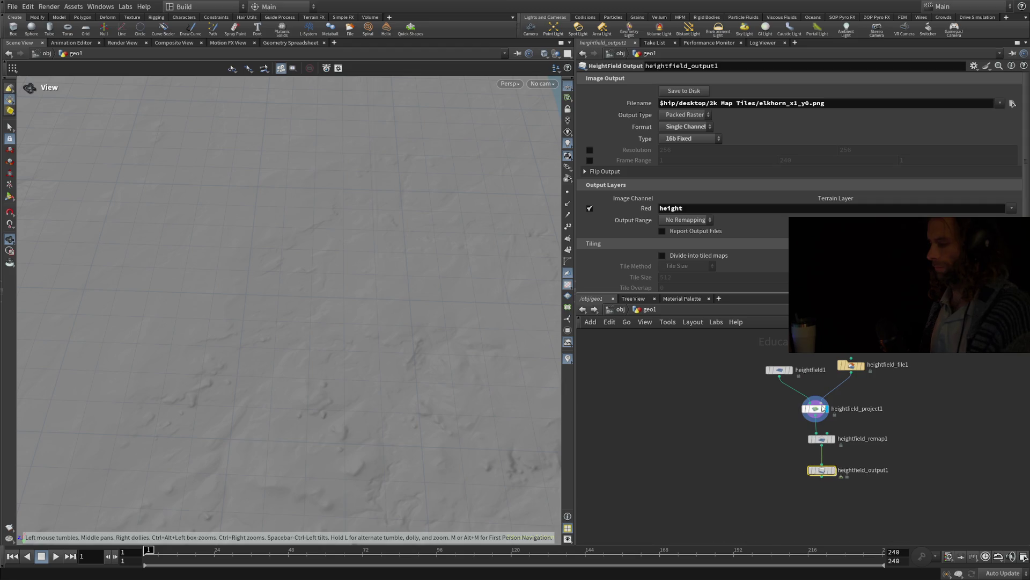
drag(818, 412, 816, 399)
drag(852, 366, 852, 371)
drag(822, 442, 819, 428)
Place heightfield_output1 just below heightfield_remap1, then start a new empty scene
mouse_move(826, 476)
drag(827, 476, 823, 455)
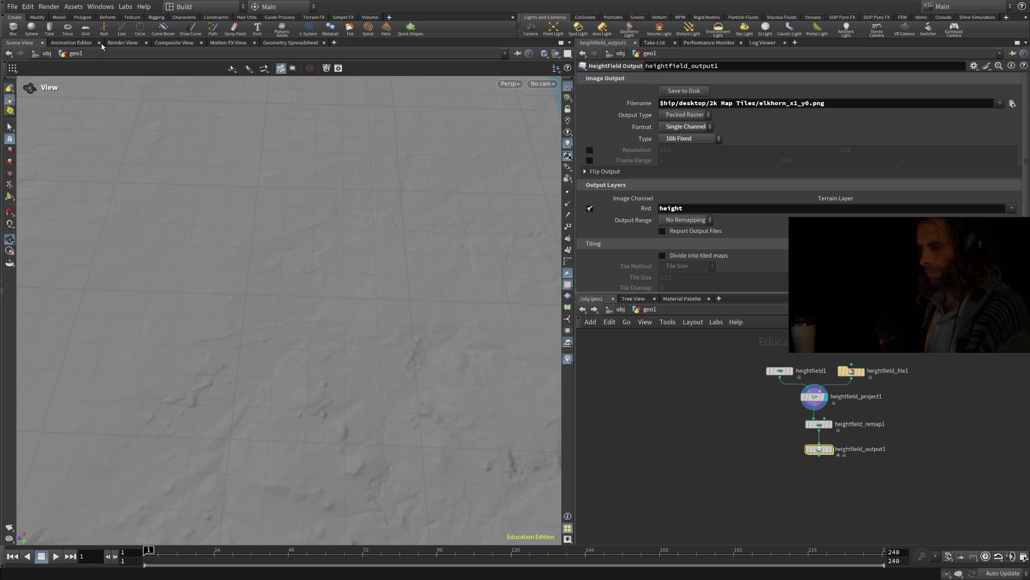
key(ctrl+n)
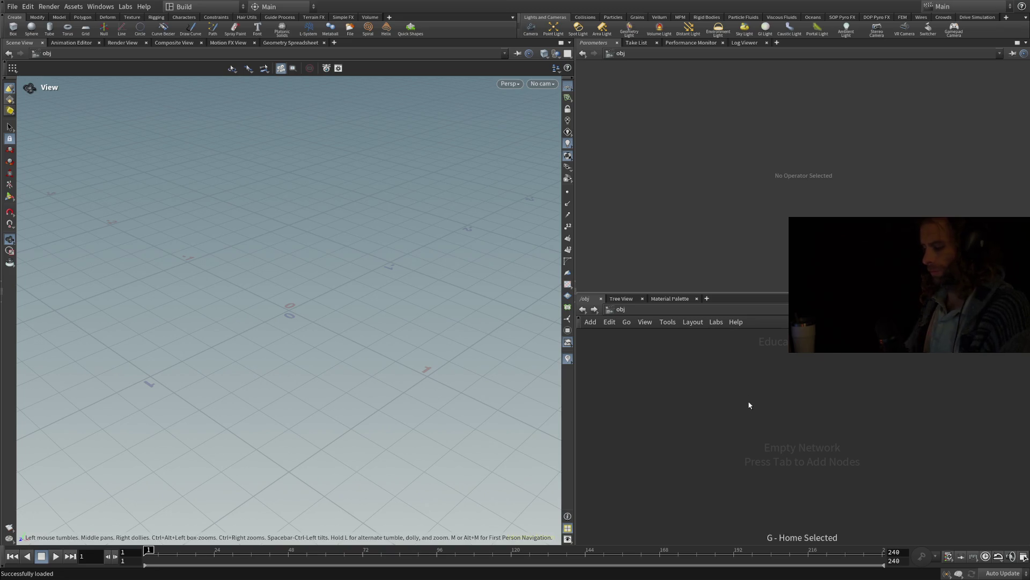
Add a geo1 Geometry object, go inside it, and place a heightfield_file1 node
key(Tab)
key(Return)
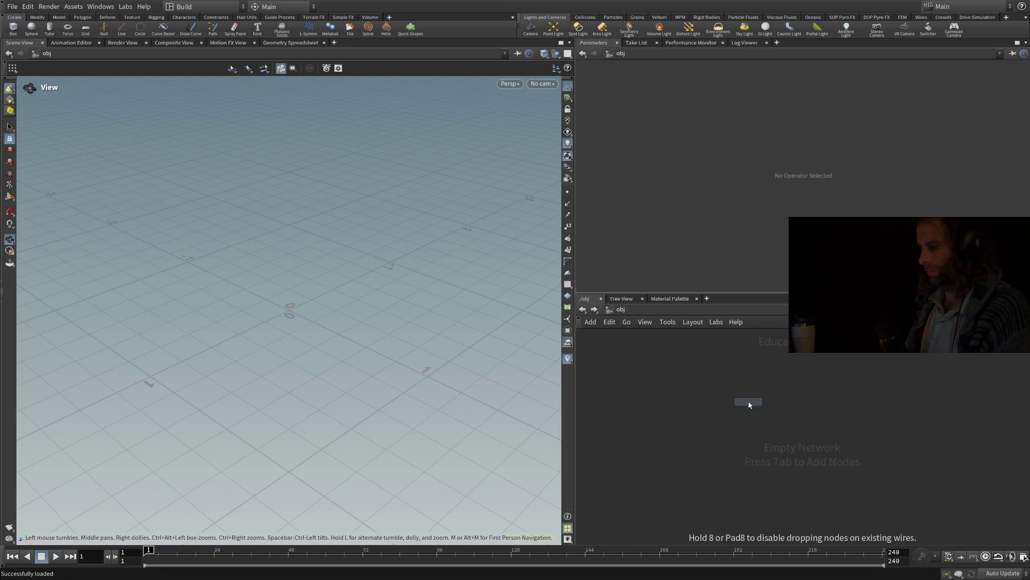
click(749, 405)
double_click(750, 403)
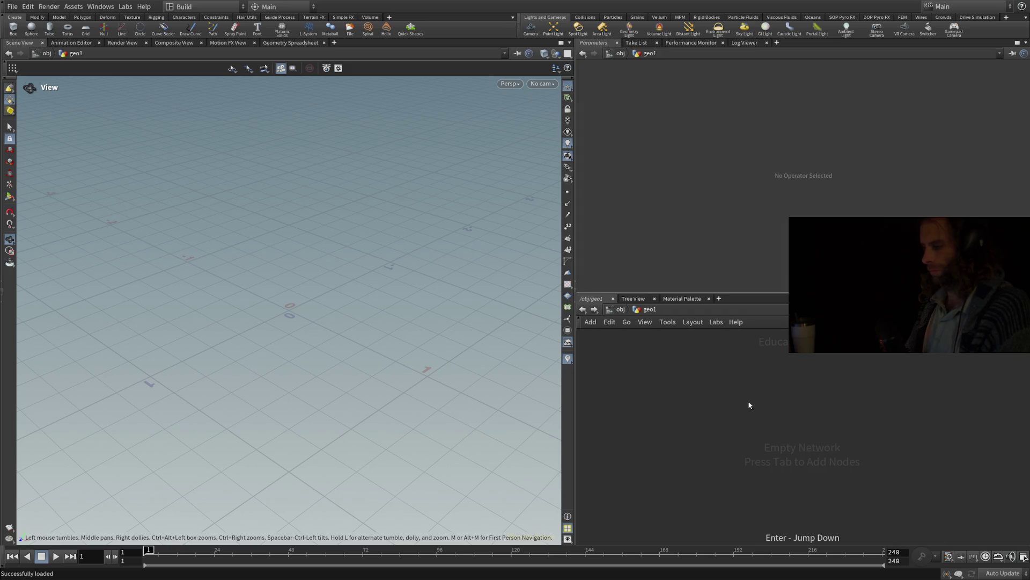
click(724, 367)
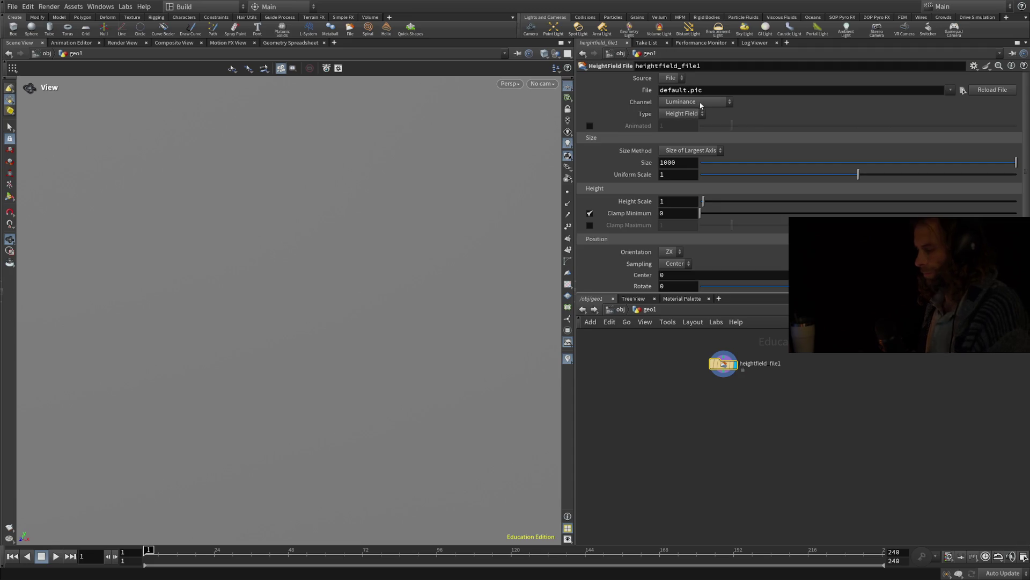
Set heightfield_file1's Size to 9012
double_click(675, 162)
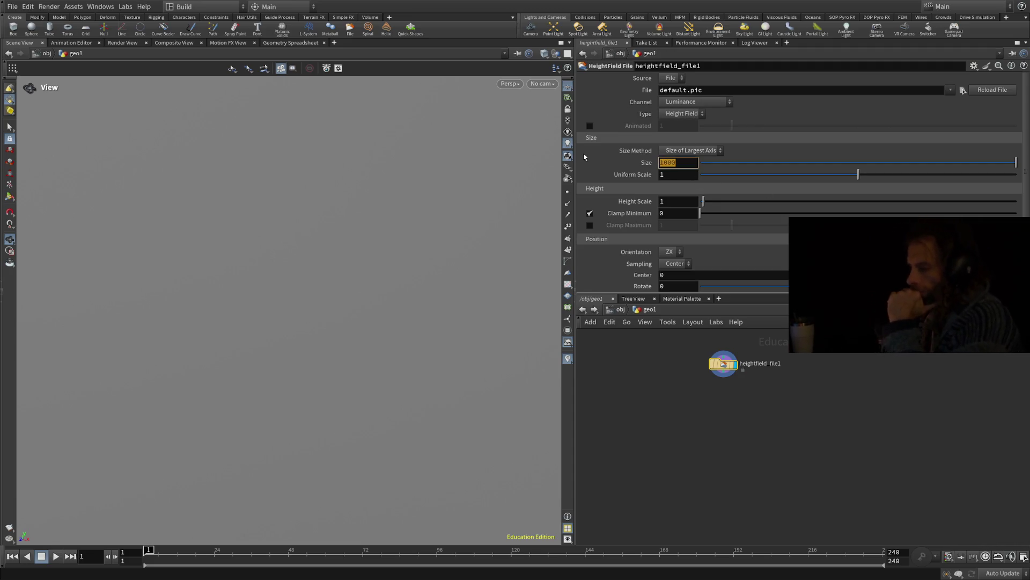
text(9012)
key(Return)
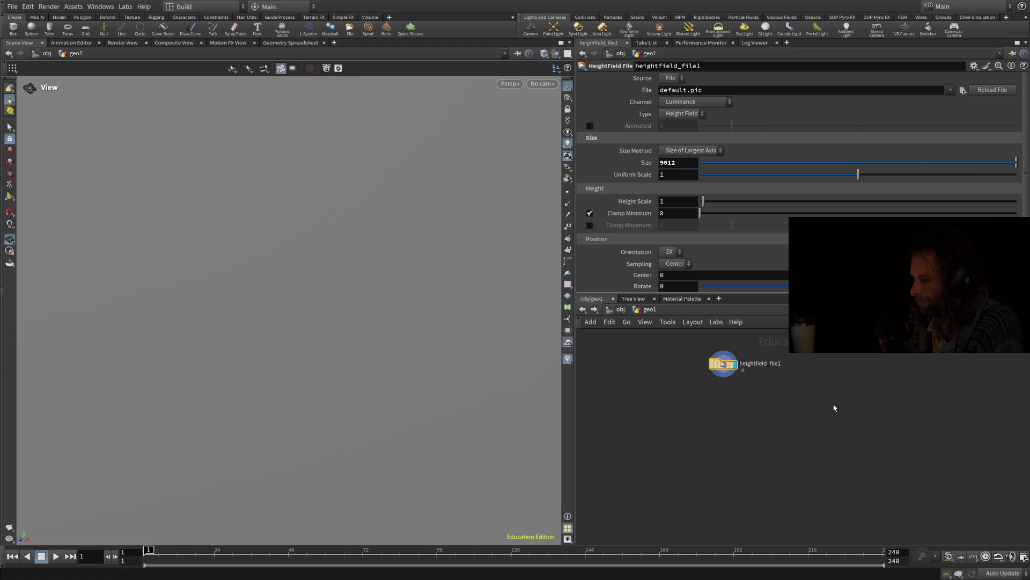
Widen the panes, frame the network on heightfield_file1, and start adding a HeightField node
drag(576, 323, 561, 323)
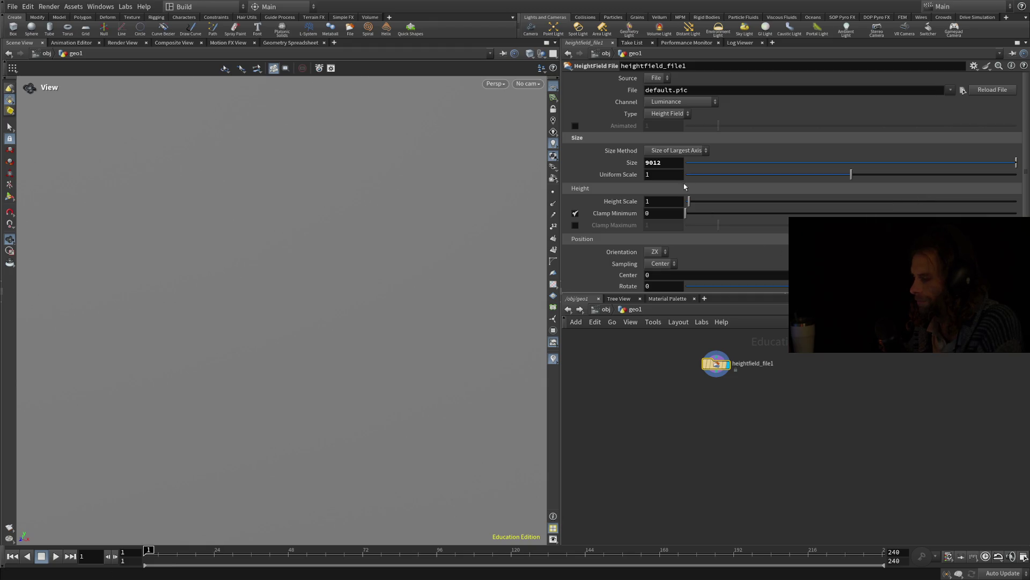
key(grave)
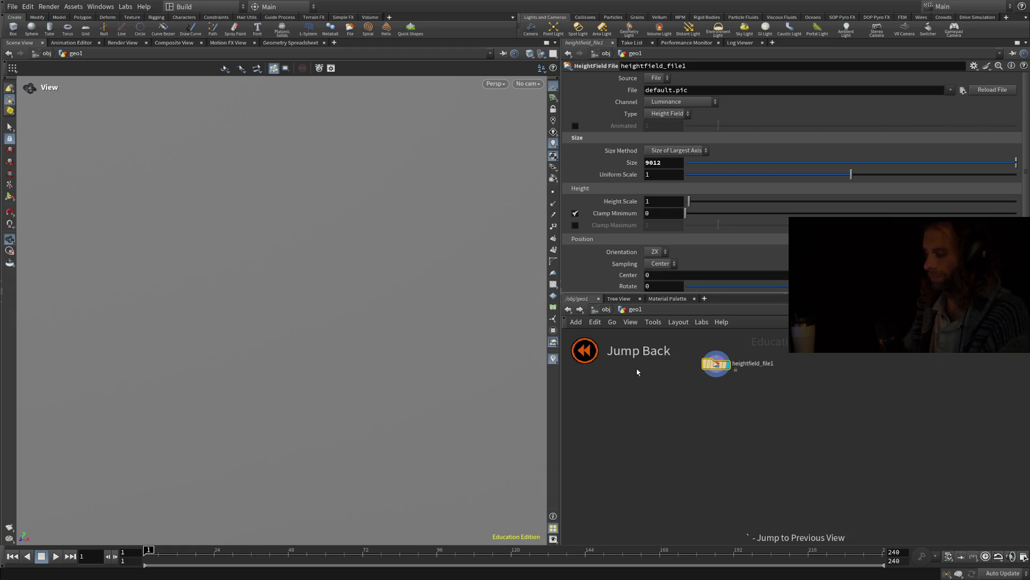
key(h)
key(space)
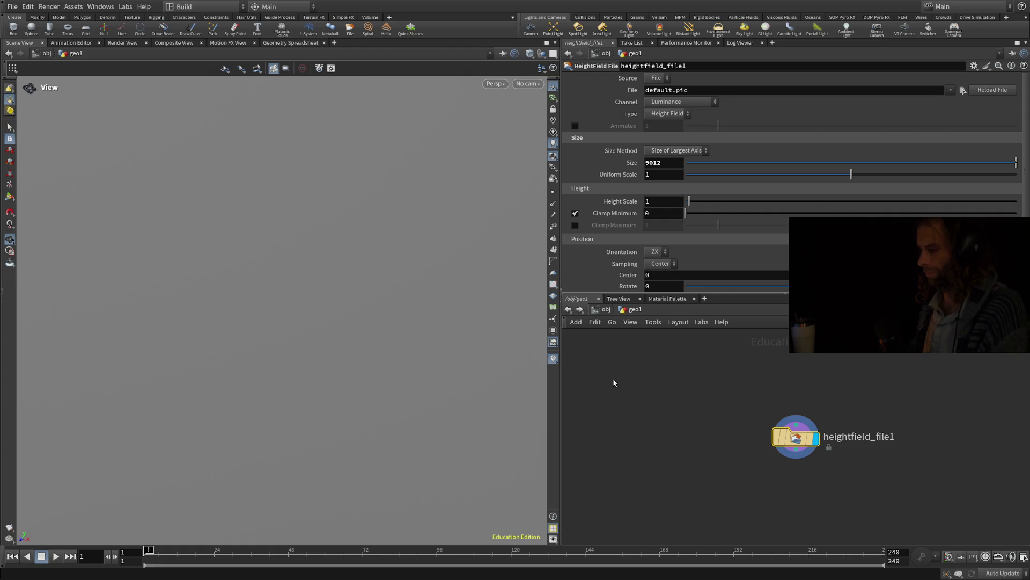
key(Tab)
text(heightfield)
key(Return)
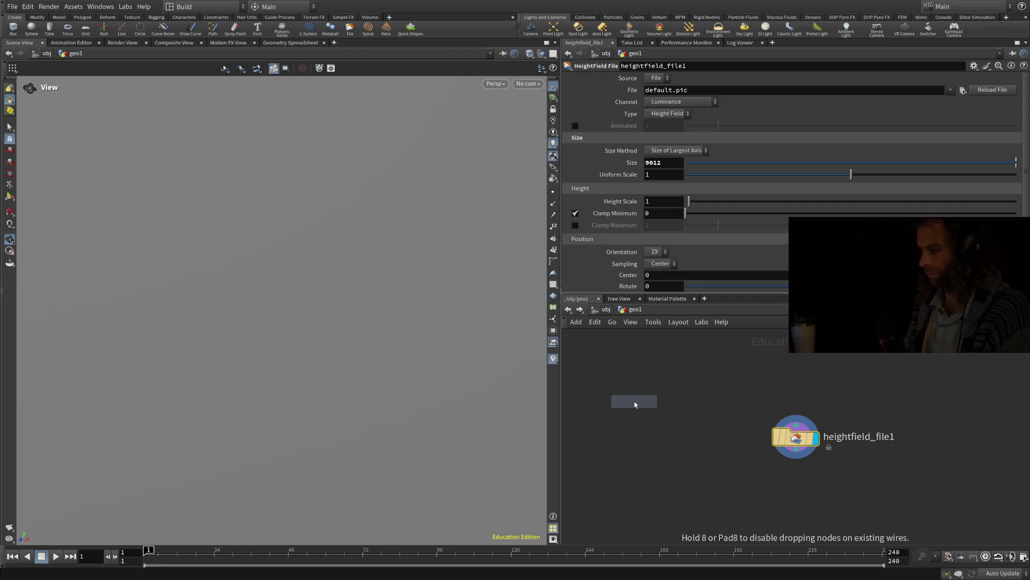
Place heightfield1 lower beside heightfield_file1 and bring up the file node's parameters
click(634, 404)
drag(635, 404, 629, 439)
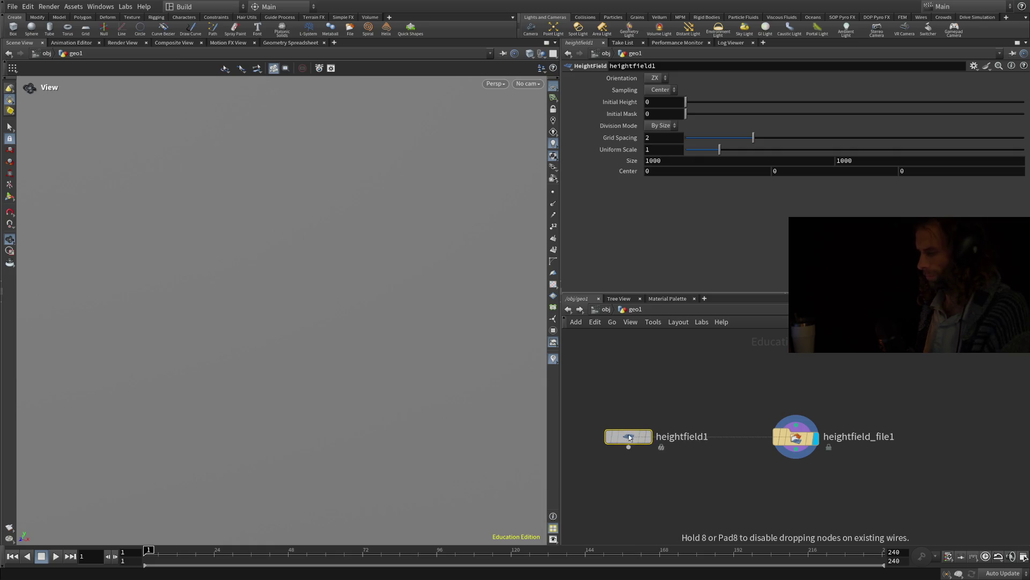
click(805, 437)
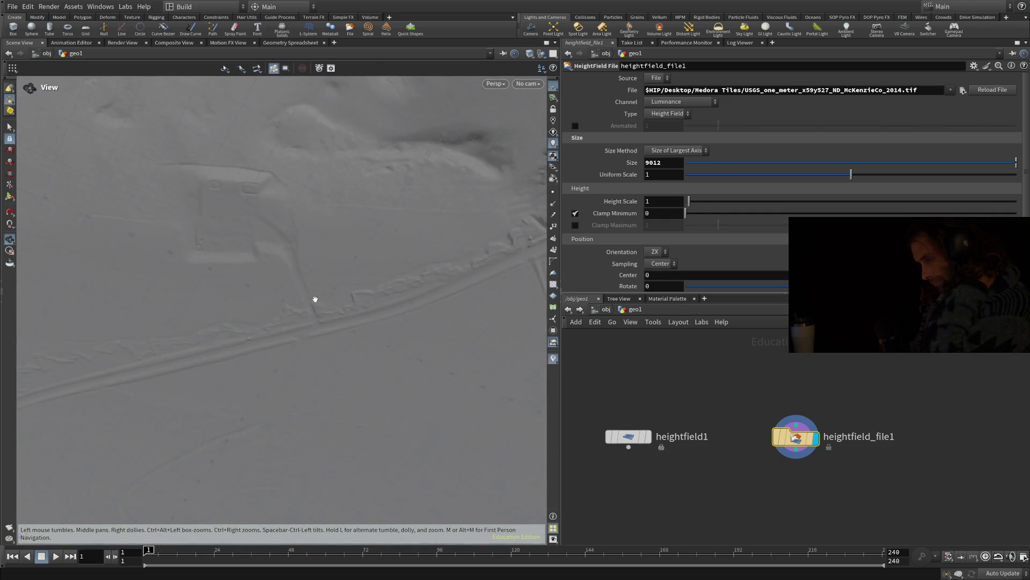
Tumble to look down on the USGS TIF terrain and select heightfield1
scroll(315, 299, down, 10)
mouse_move(316, 302)
mouse_down()
mouse_move(334, 240)
mouse_move(430, 269)
mouse_move(405, 257)
mouse_move(421, 233)
mouse_move(409, 230)
mouse_up()
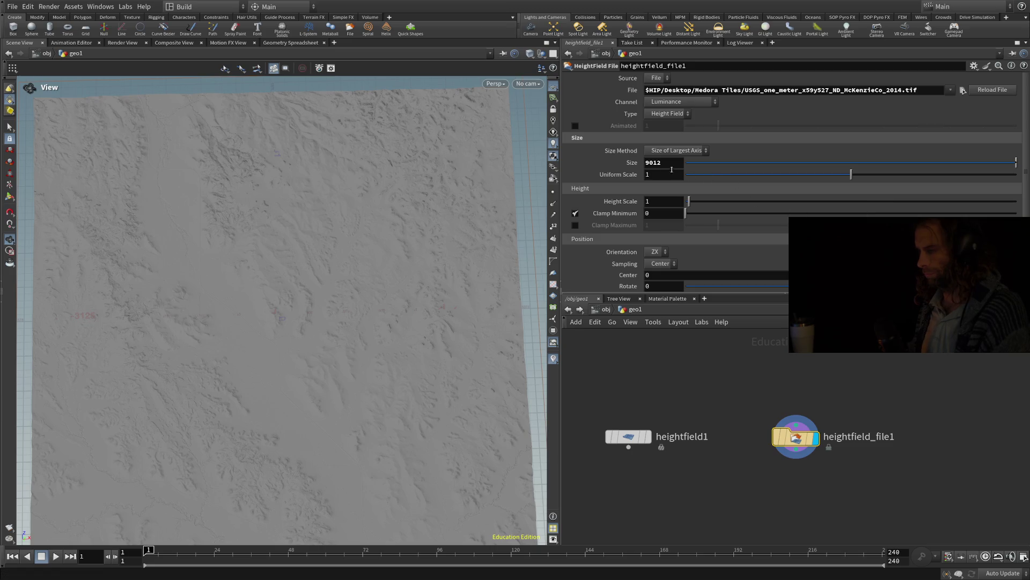
click(629, 435)
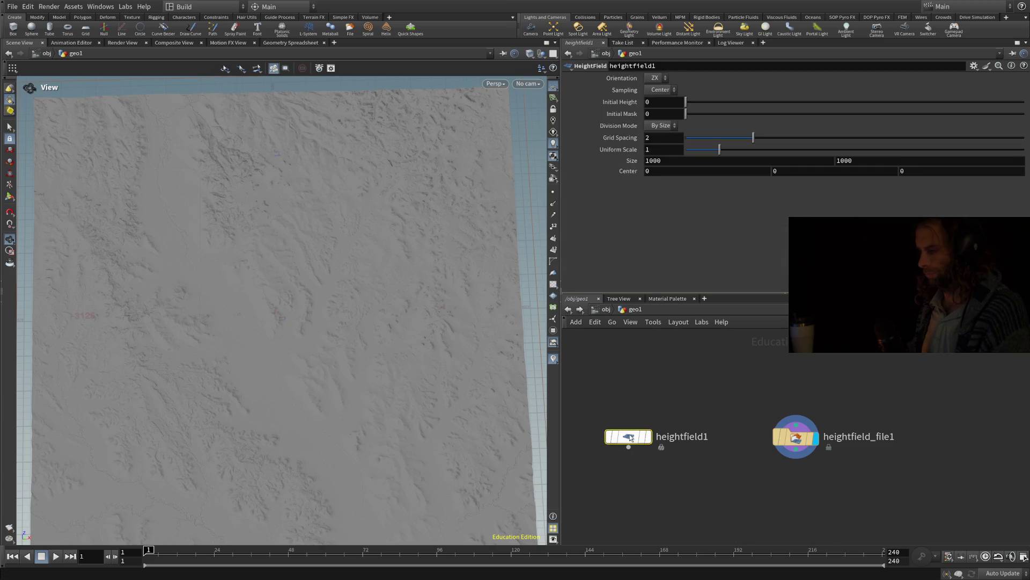
Give heightfield1 By Axis division, 2017 grid samples and a 2017 × 2017 size
click(661, 125)
click(661, 115)
text(2017)
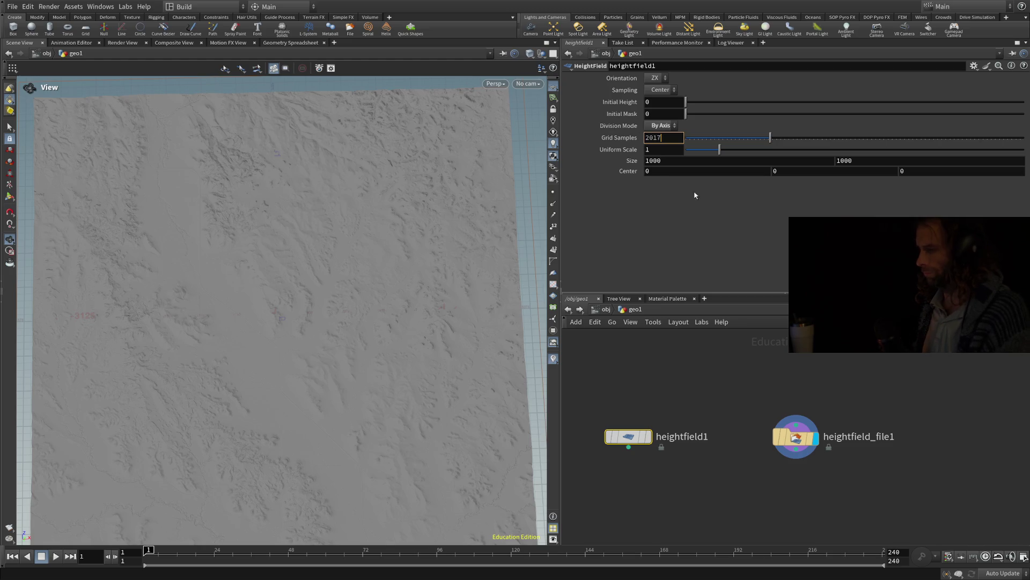
key(Return)
click(678, 160)
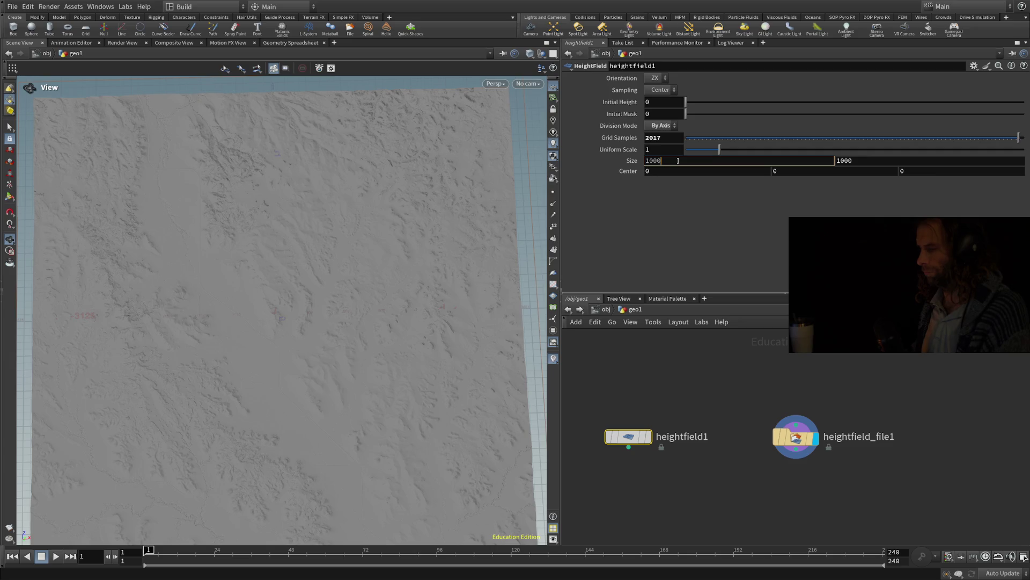
double_click(678, 160)
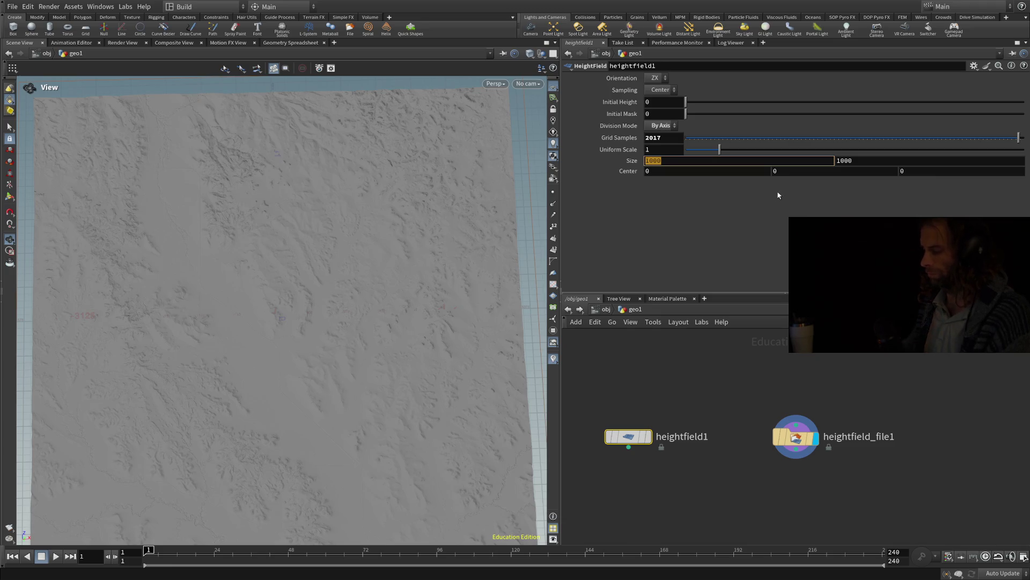
text(2017)
key(Tab)
text(2017)
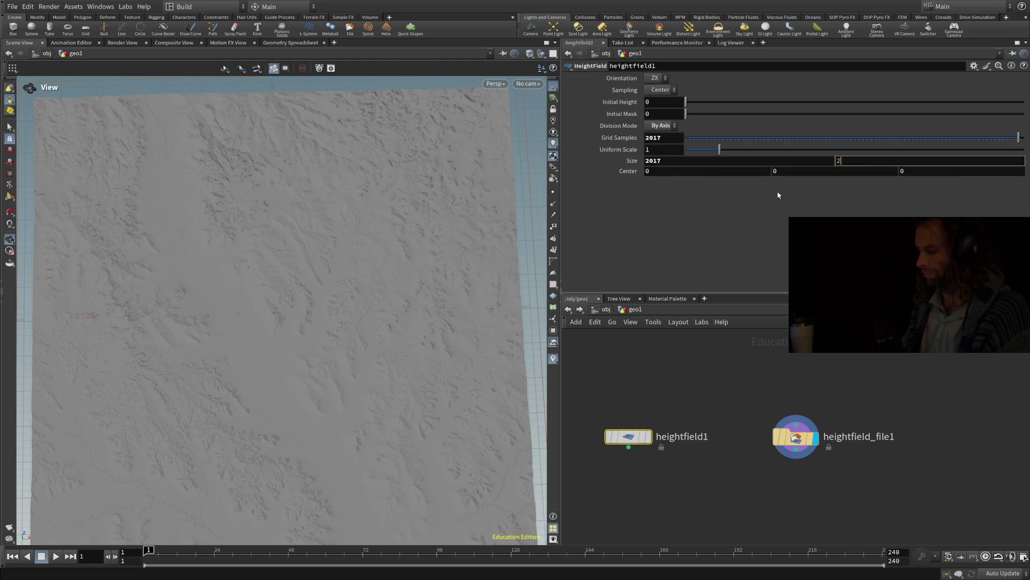
key(Return)
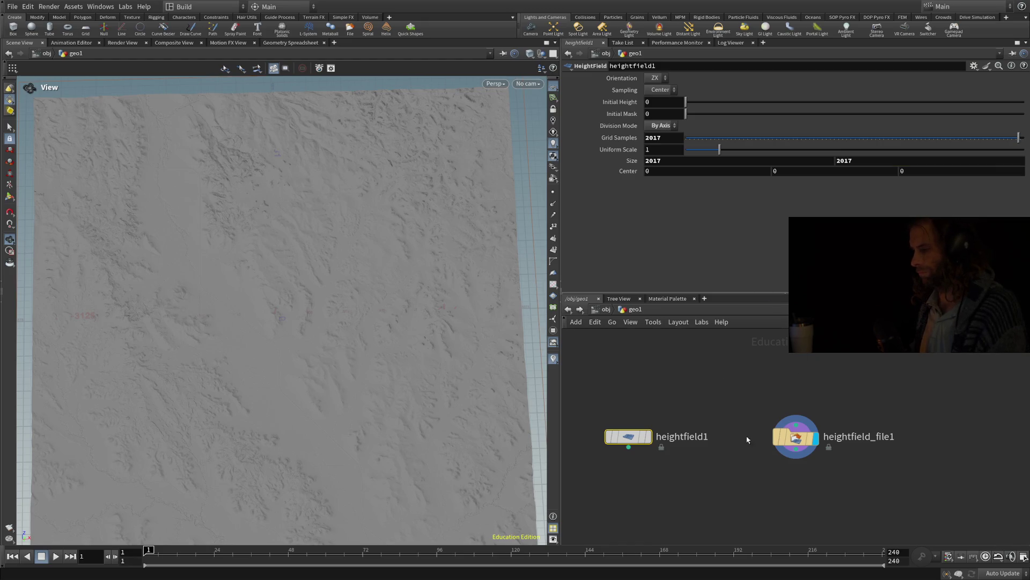
click(741, 502)
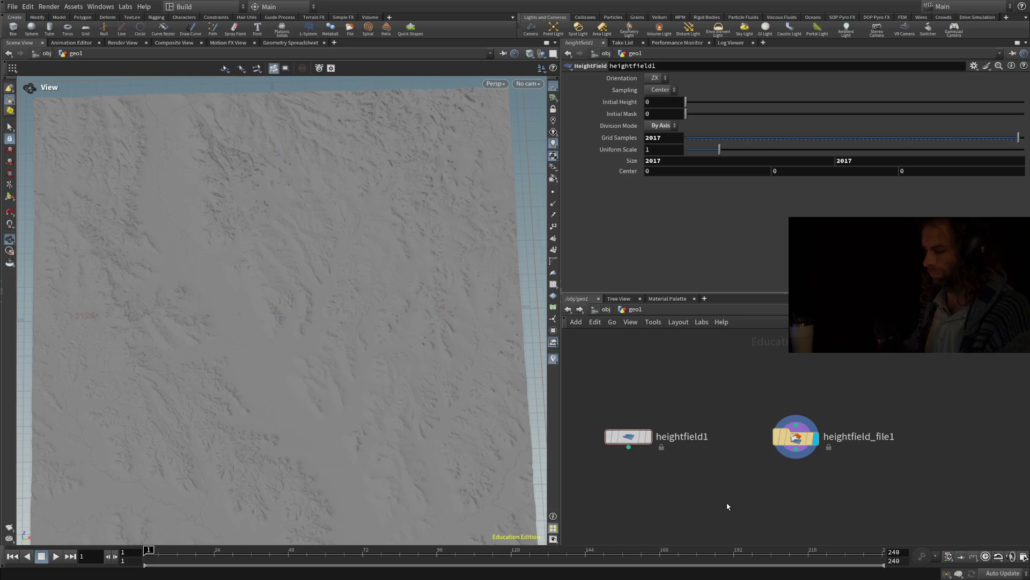
key(p)
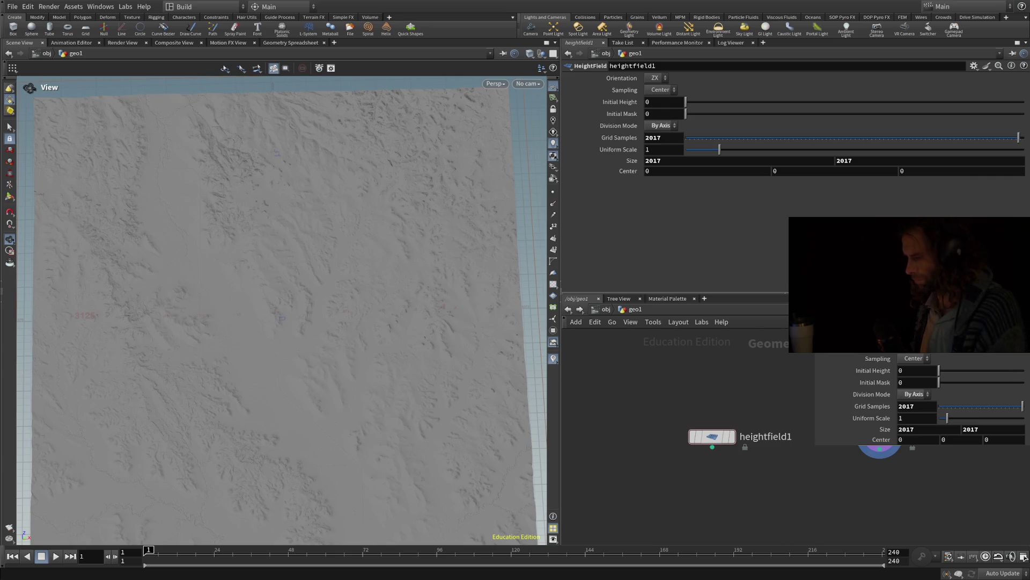
scroll(818, 461, up, 3)
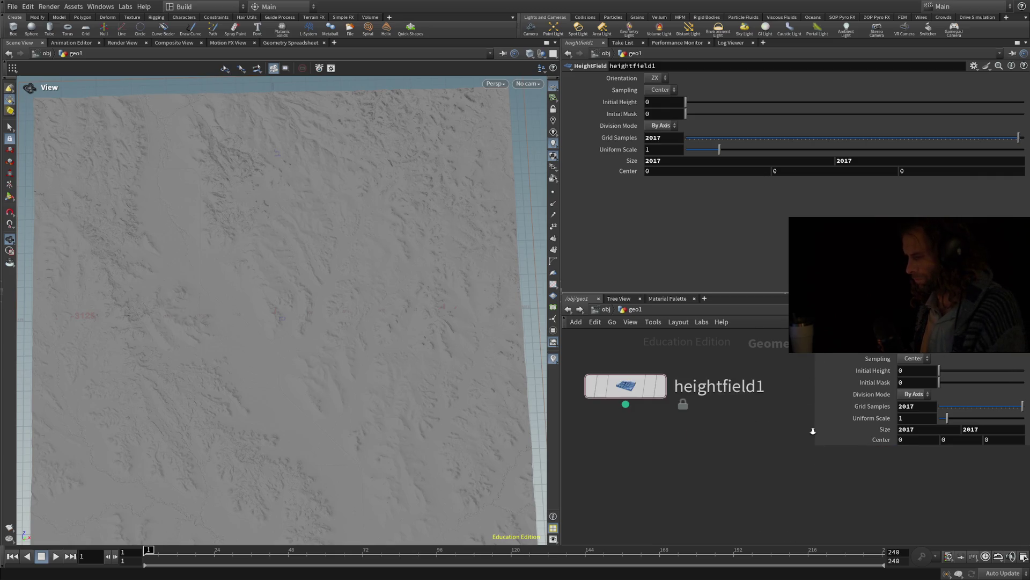
scroll(824, 481, down, 2)
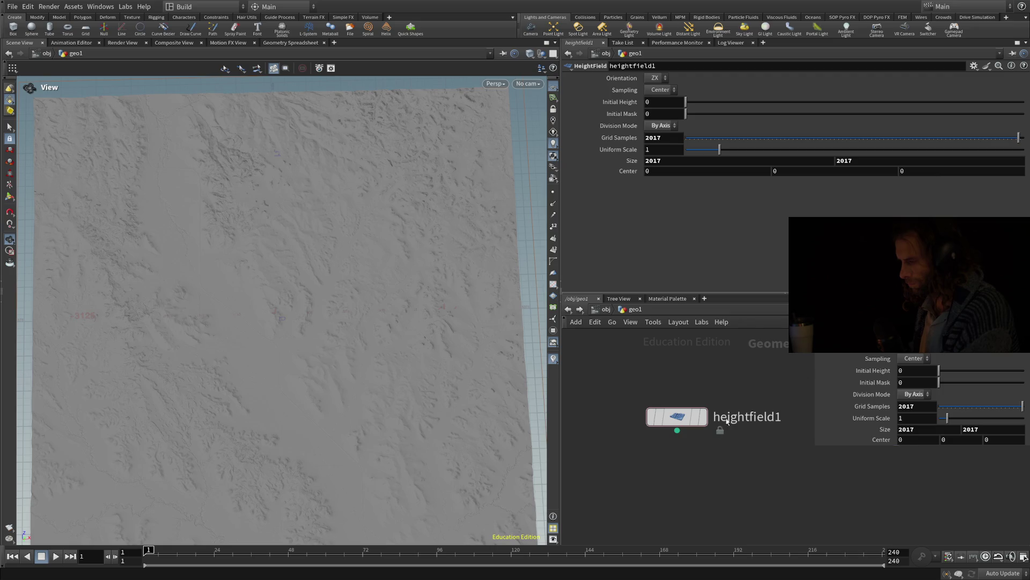
double_click(692, 418)
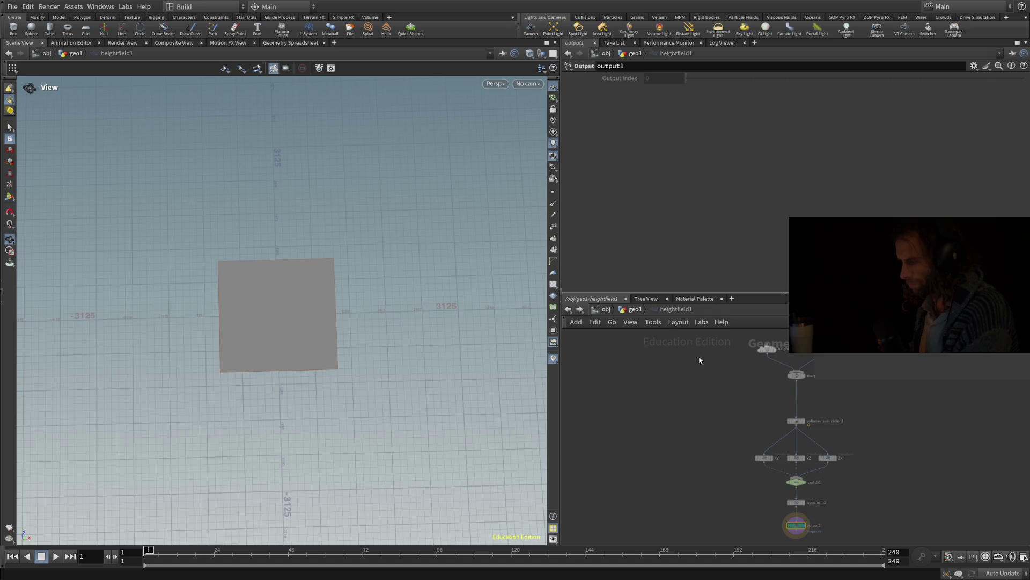
key(BackSpace)
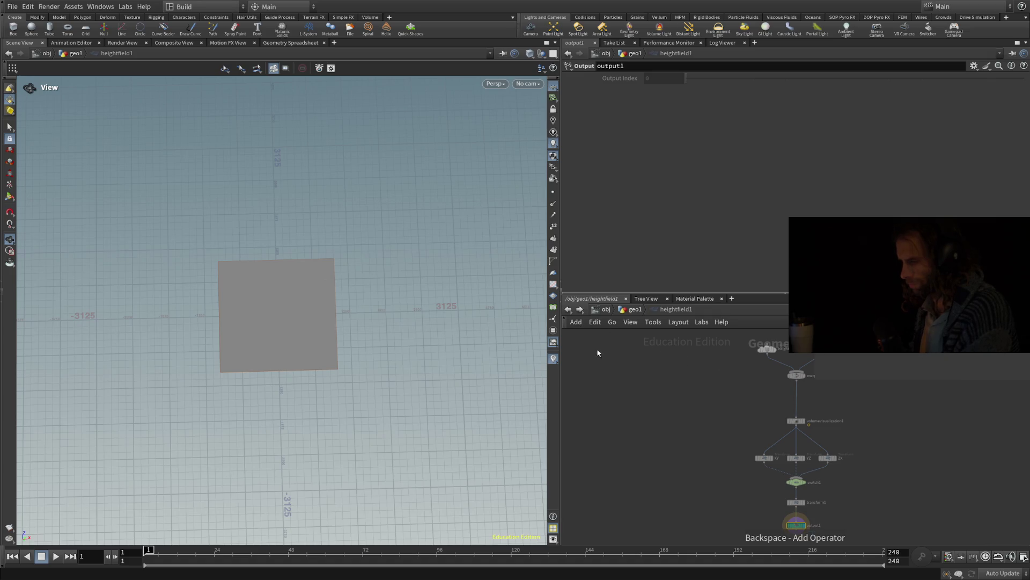
click(568, 310)
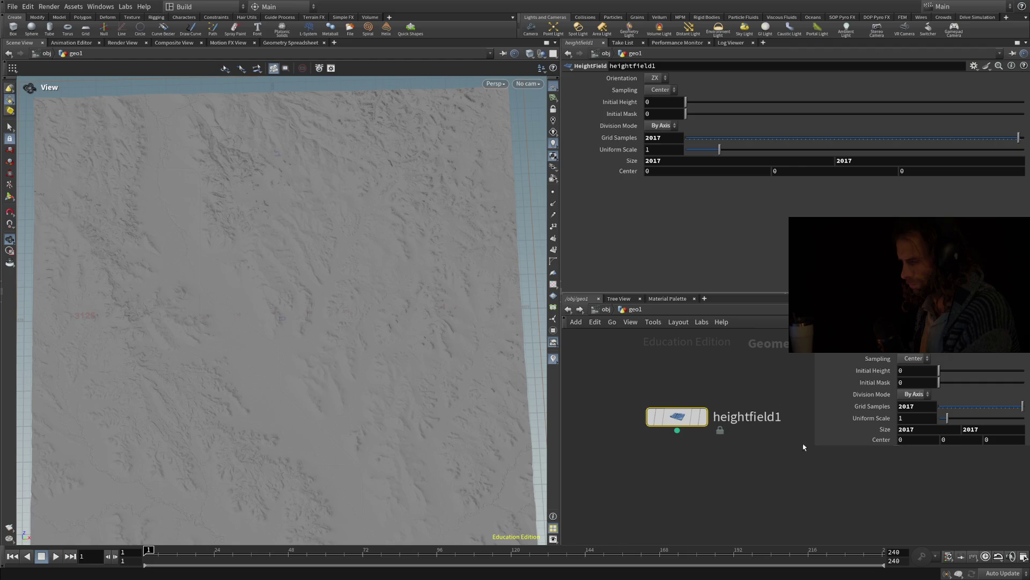
scroll(803, 447, down, 3)
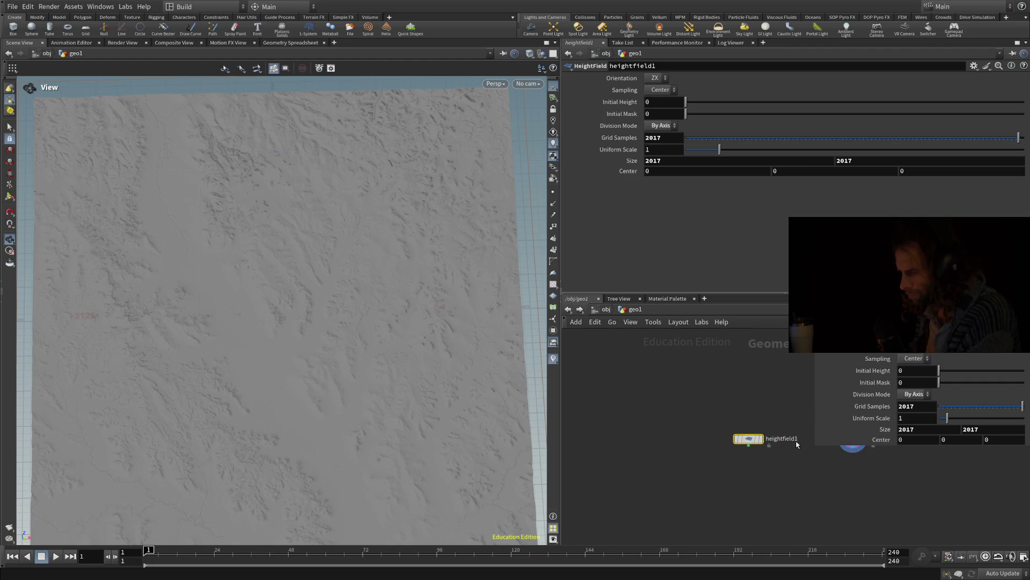
mouse_move(739, 418)
middle_down()
mouse_move(703, 426)
mouse_move(660, 455)
mouse_move(635, 448)
middle_up()
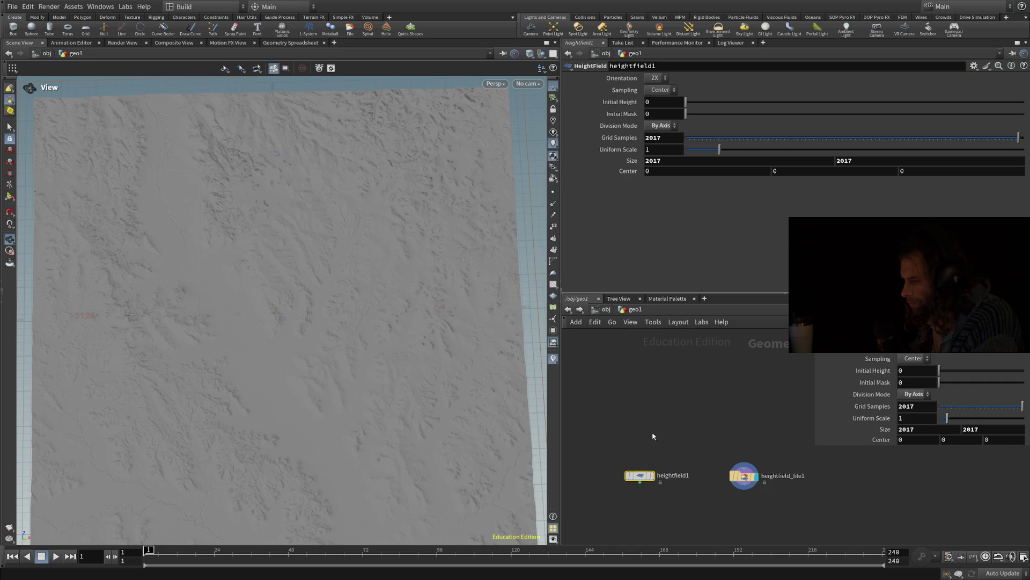
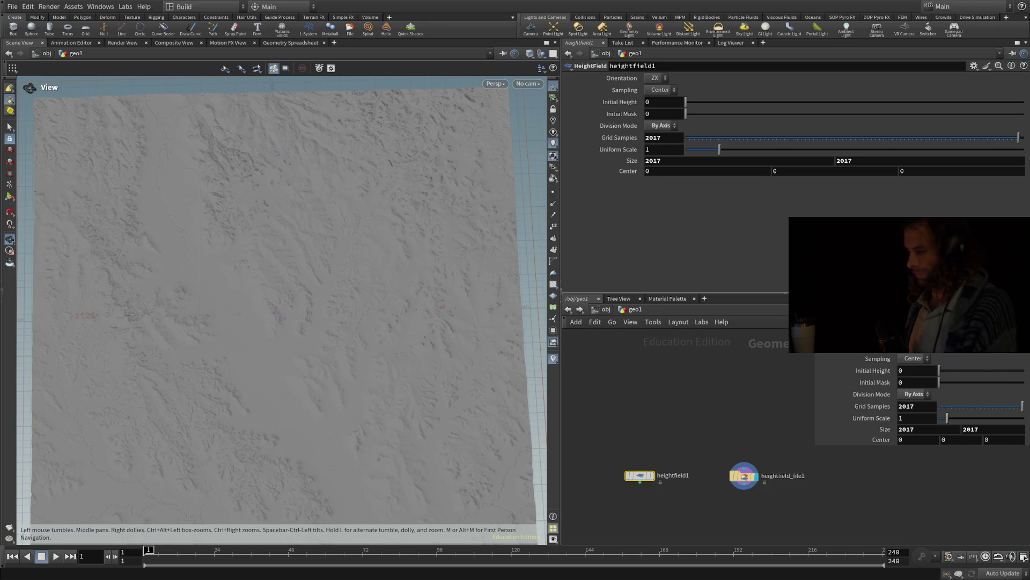
Add a HeightField Project node (heightfield_project1) to the network
middle_drag(708, 526, 713, 469)
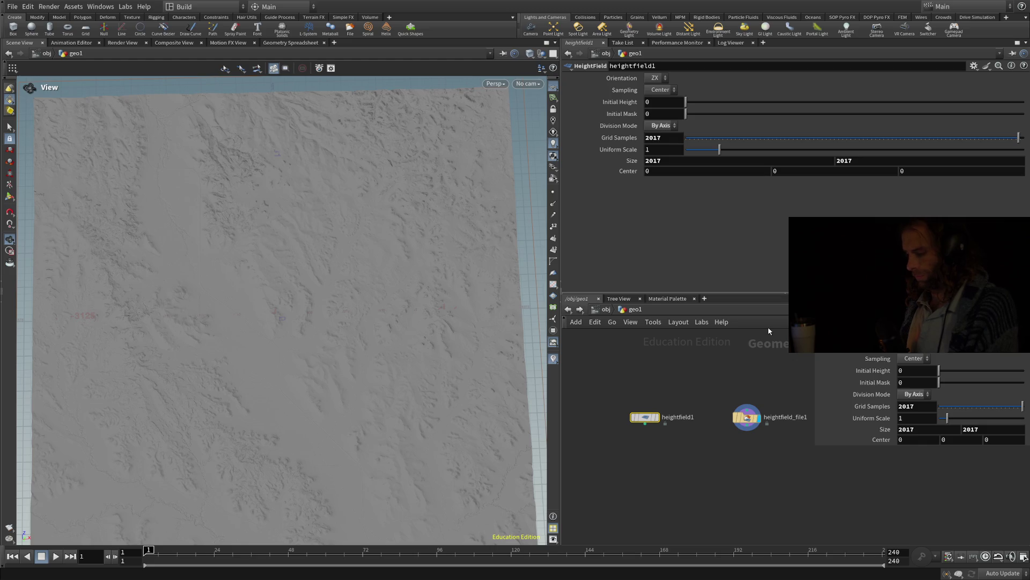
key(ctrl+v)
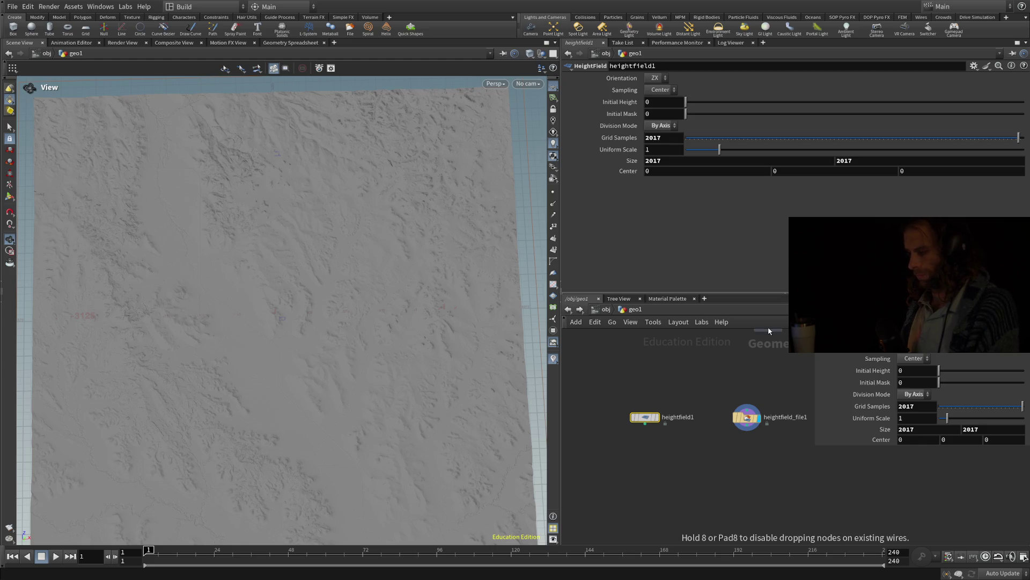
click(706, 489)
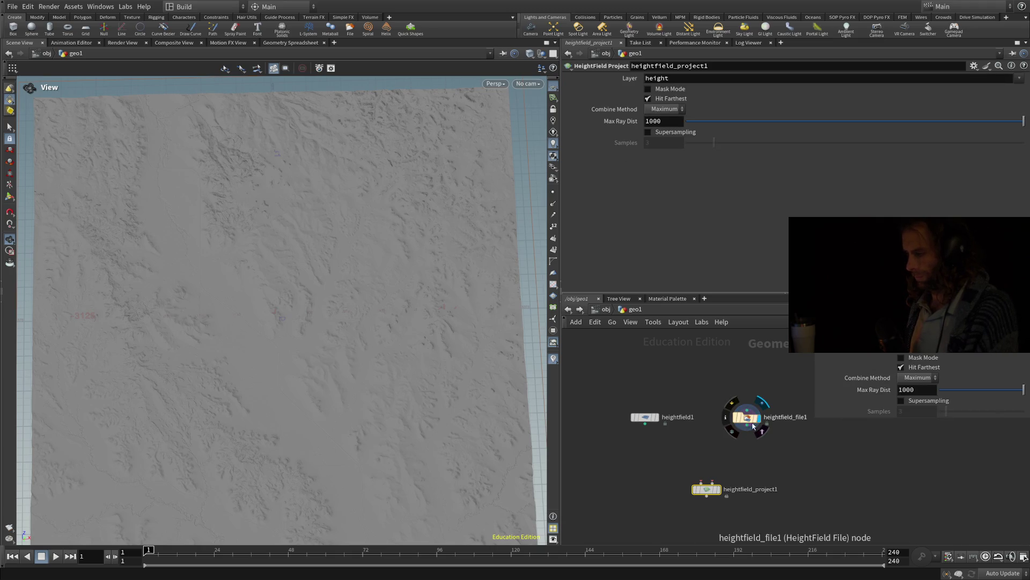
Set heightfield_file1's Uniform Scale to 0.22381269
click(751, 422)
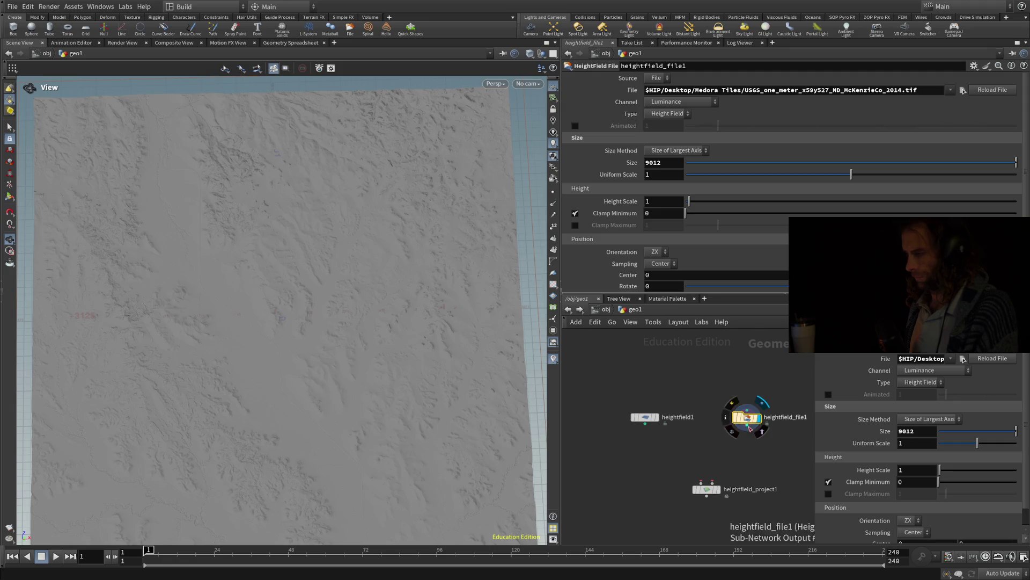
click(751, 426)
click(661, 177)
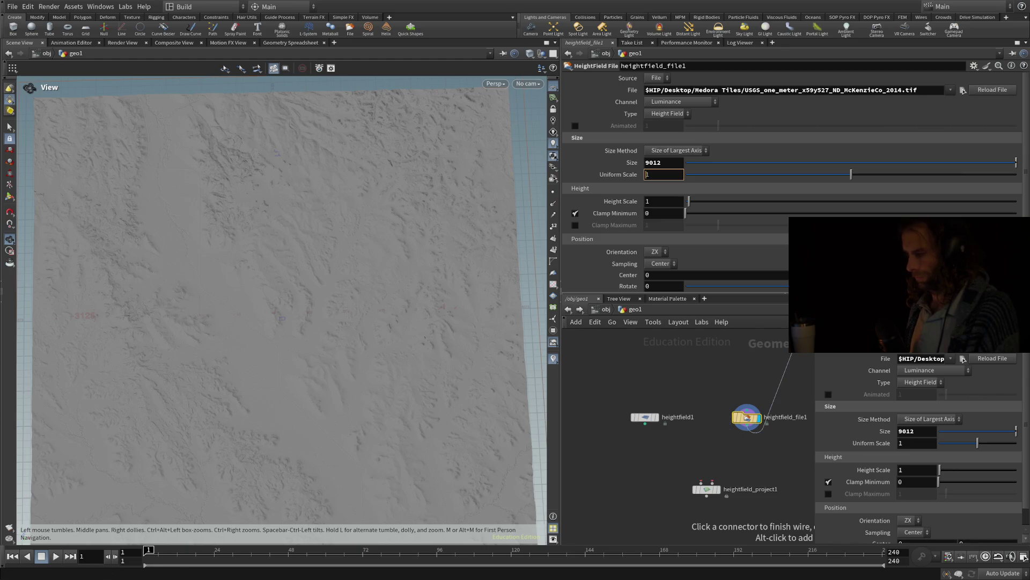
key(ctrl+v)
key(Return)
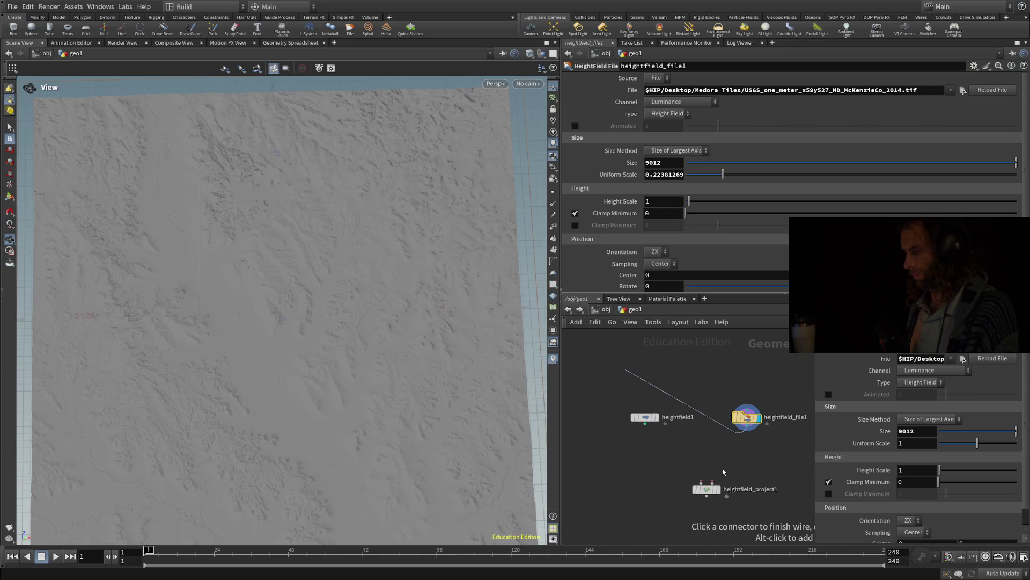
key(Escape)
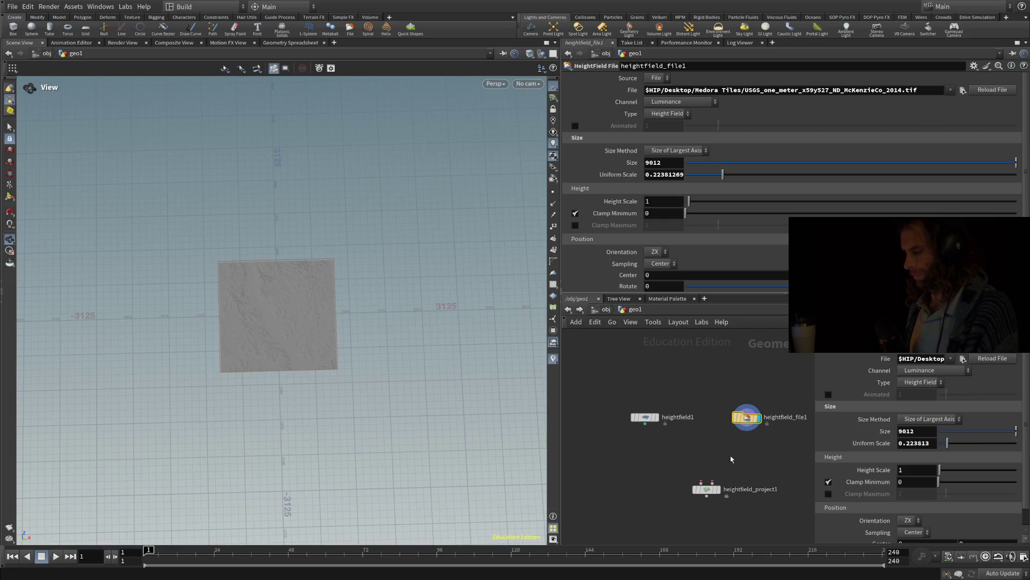
Wire heightfield_file1 into heightfield_project1's second input and heightfield1 into its first
click(747, 427)
click(713, 482)
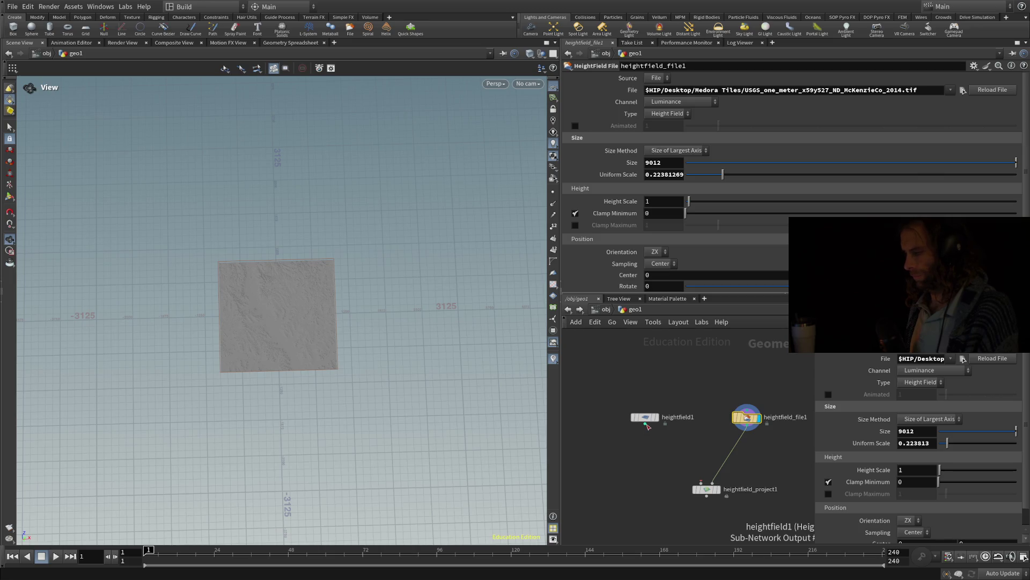
click(646, 424)
click(700, 482)
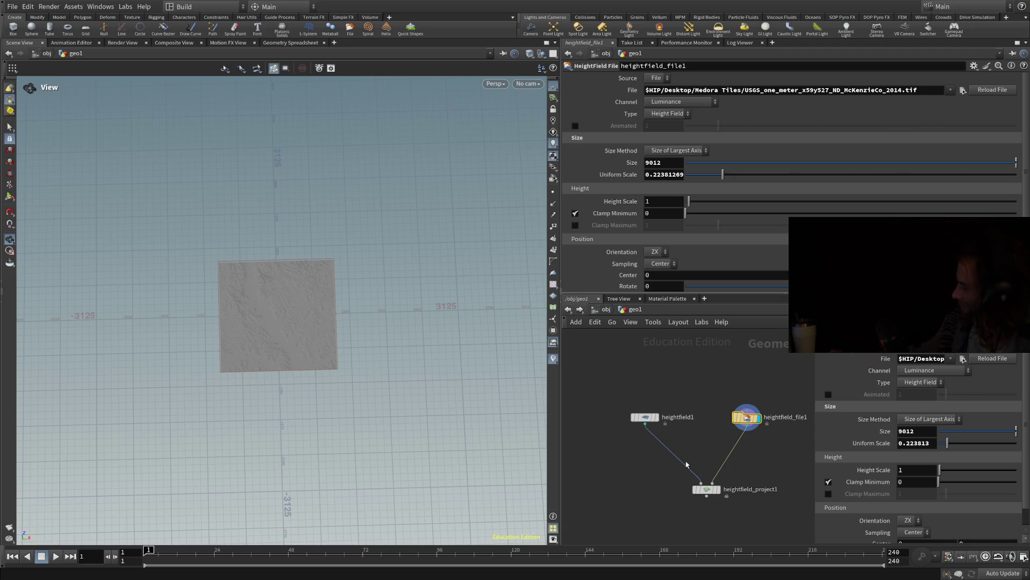
Centre heightfield_project1 beneath its two inputs and frame the nodes in the network view
key(l)
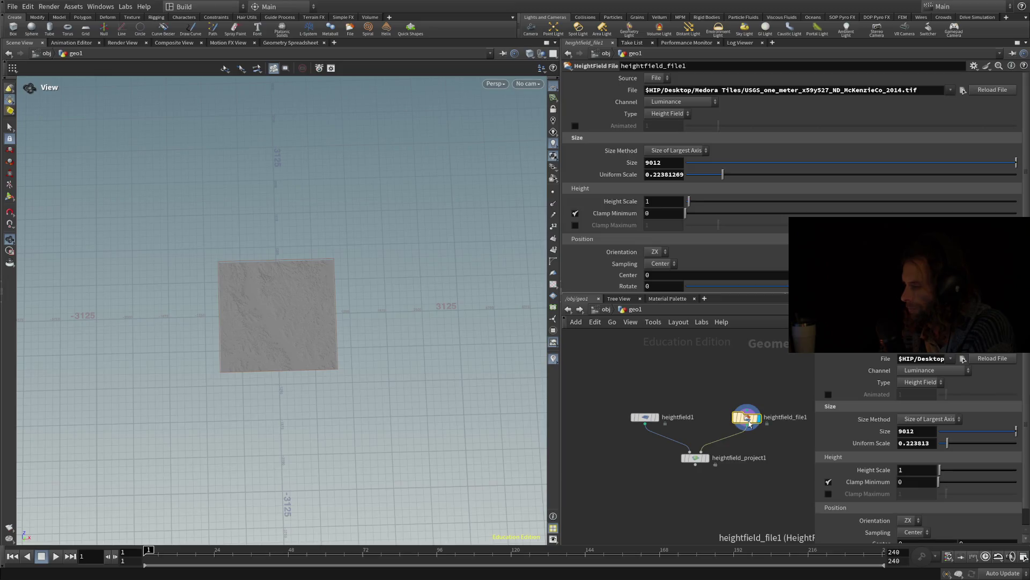
key(h)
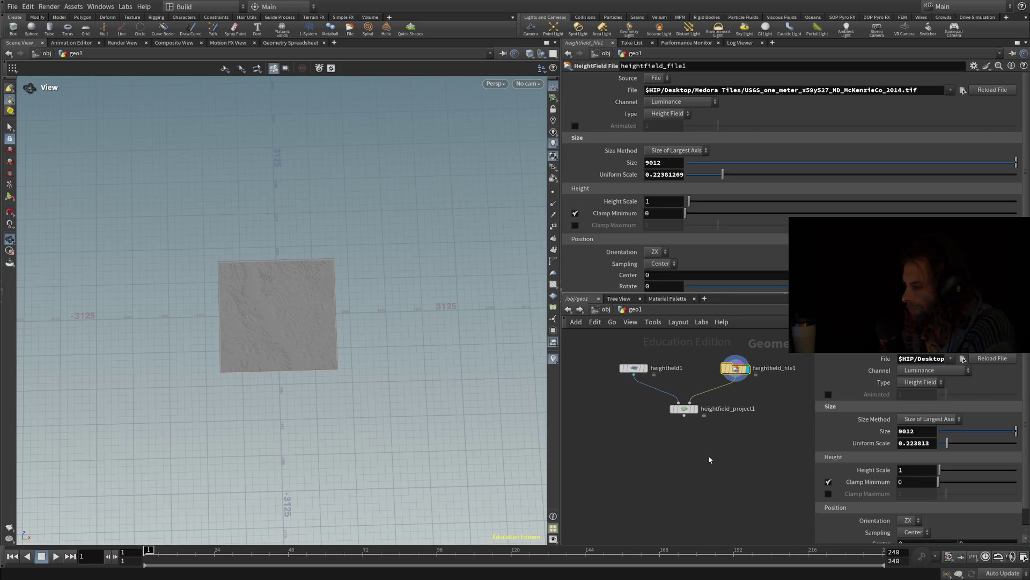
scroll(711, 472, down, 1)
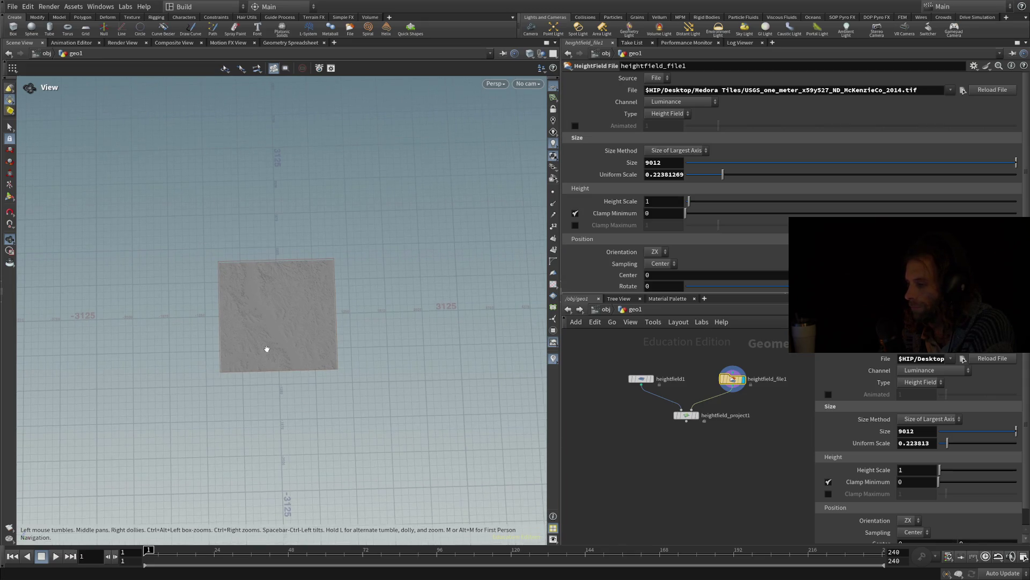
scroll(267, 349, up, 5)
scroll(688, 481, up, 2)
middle_drag(687, 482, 684, 524)
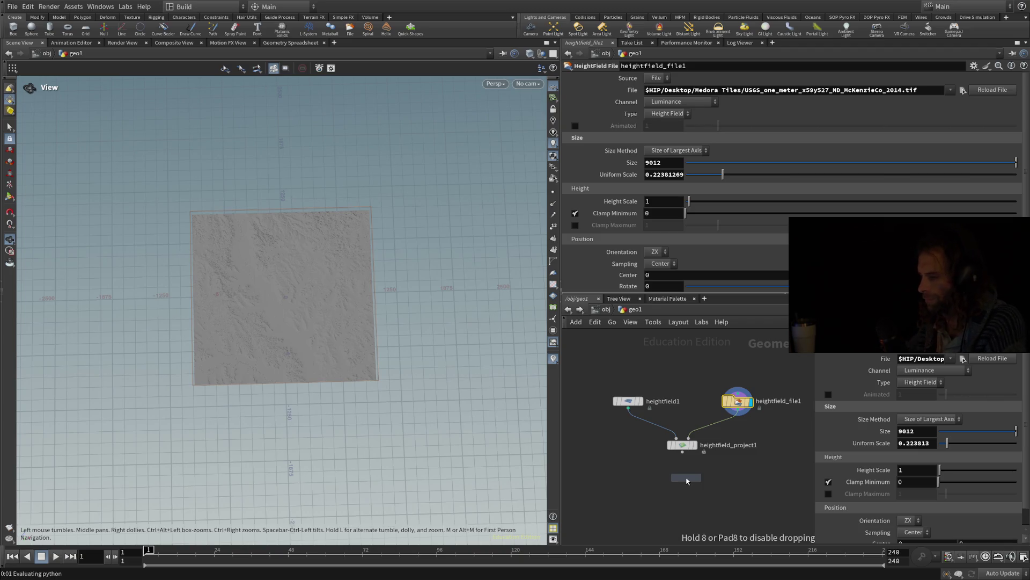
Add heightfield_remap1 after the project node and compute its input range (141.999–177.241)
click(687, 480)
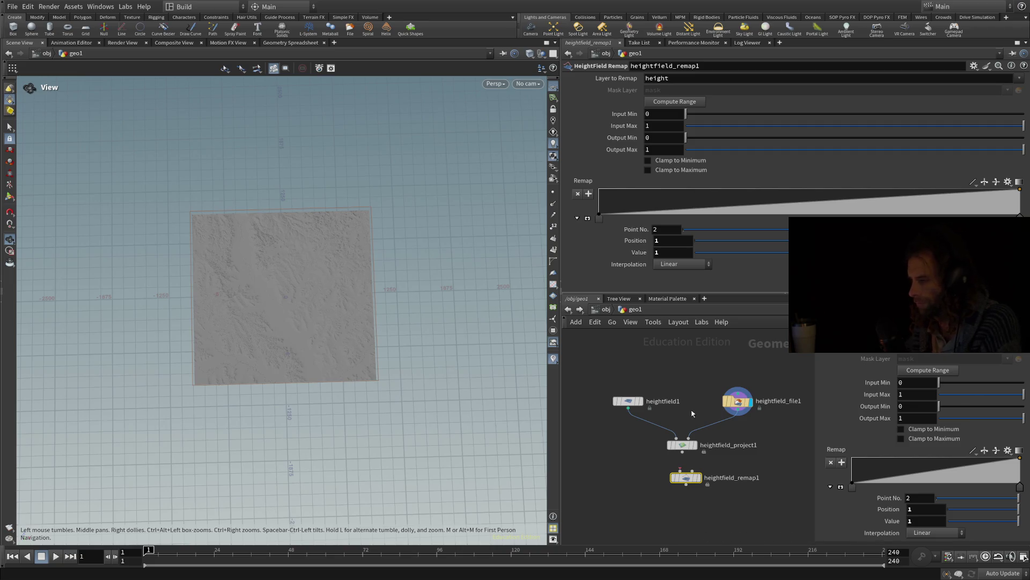
drag(682, 452, 682, 471)
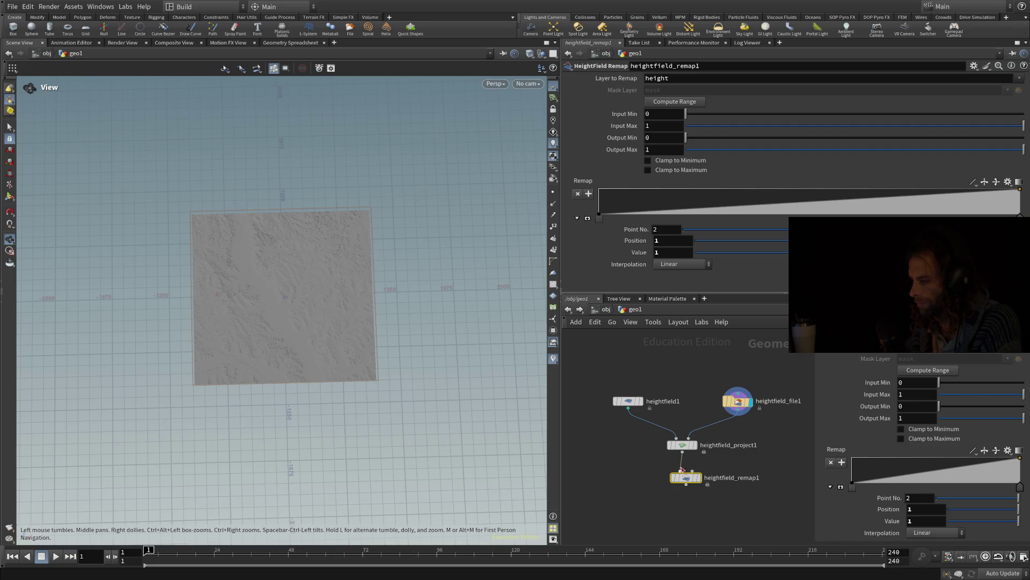
click(674, 102)
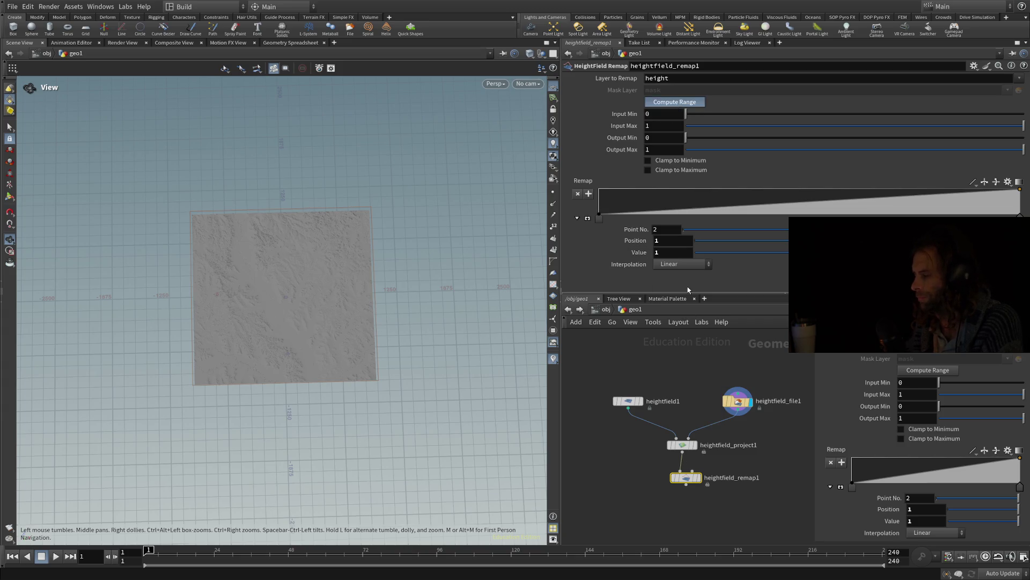
click(690, 103)
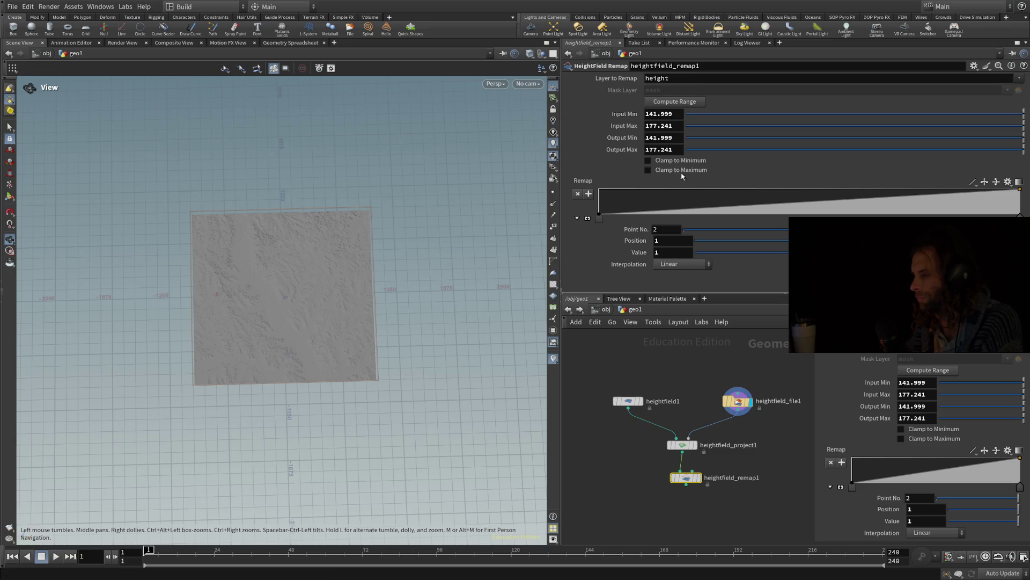
Set the remap Output Min to 0 and Output Max to 1
double_click(675, 138)
text(0)
key(Return)
double_click(662, 150)
text(1)
key(Return)
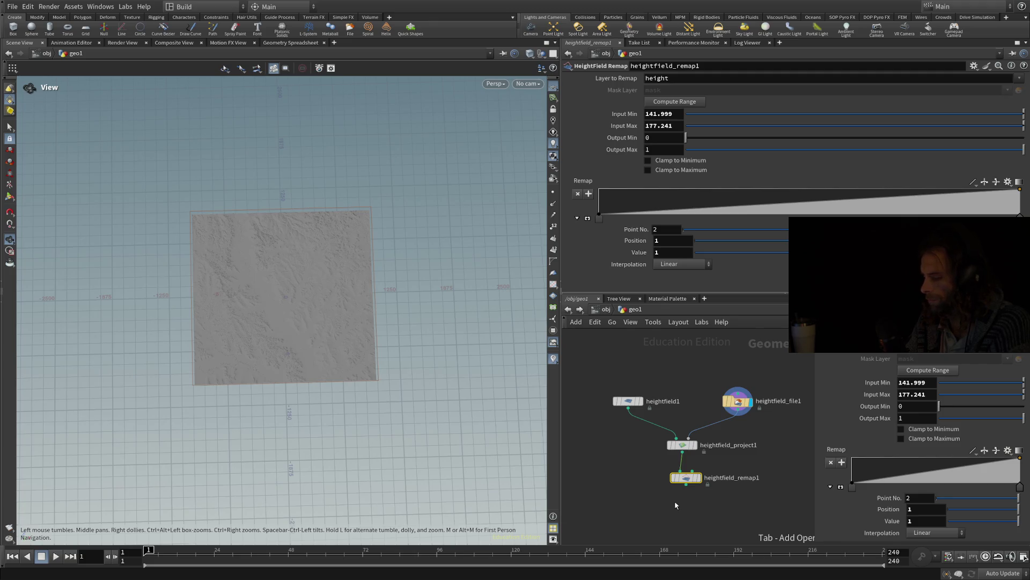
key(Return)
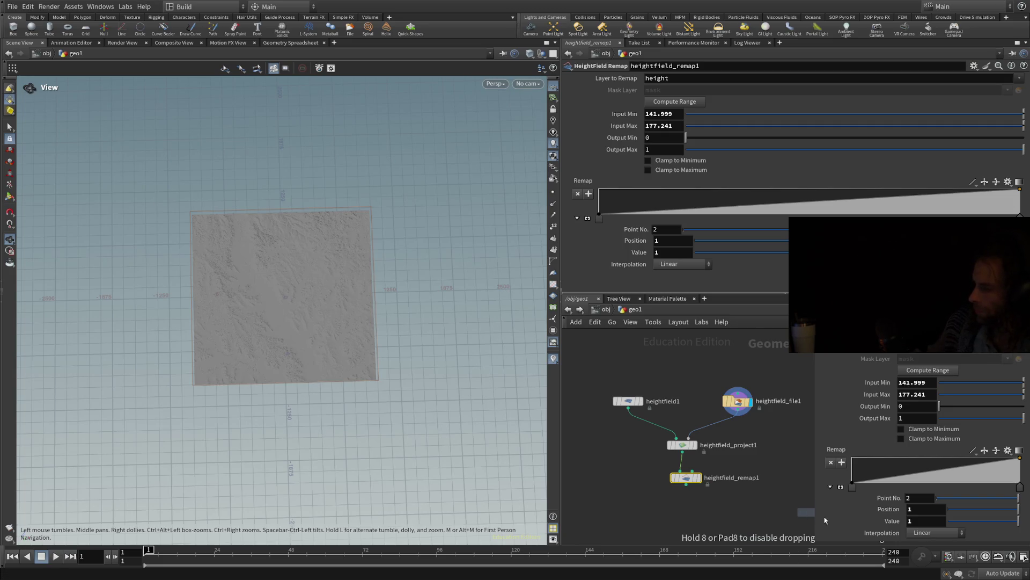
Add heightfield_output1 below heightfield_remap1, wire them, and resize the floating parameter pane
click(680, 517)
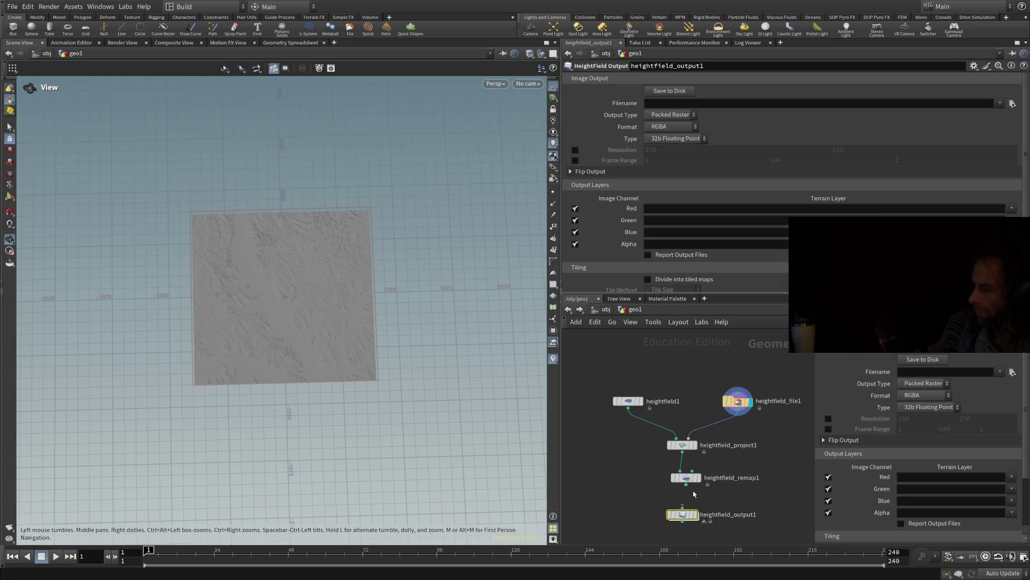
drag(687, 504, 687, 480)
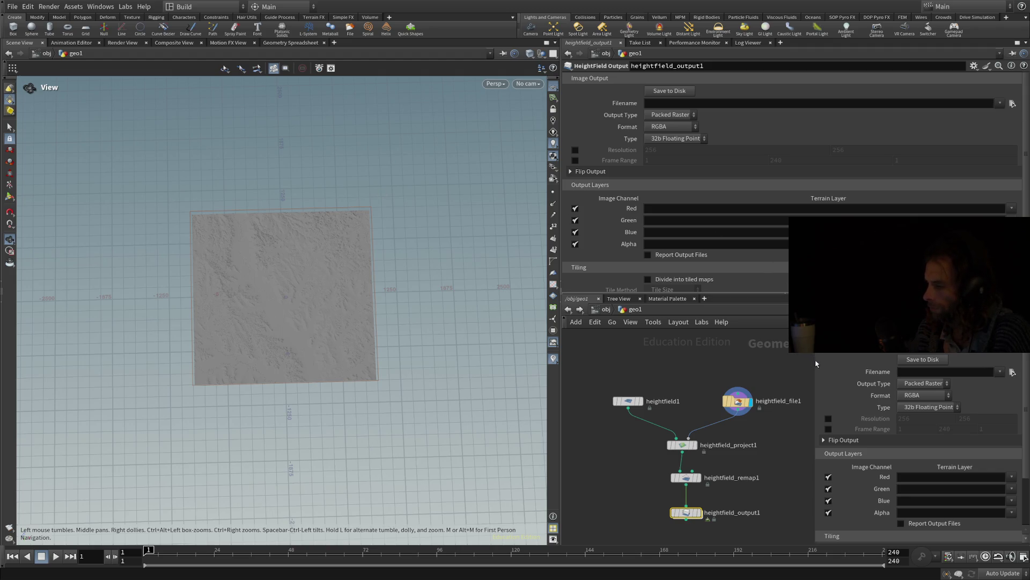
drag(815, 365, 995, 359)
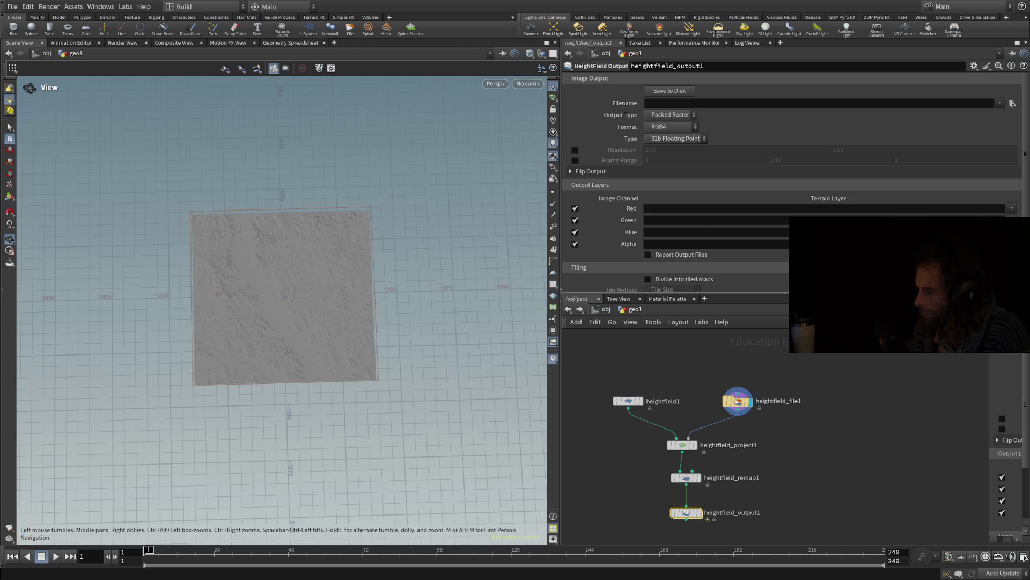
mouse_move(988, 353)
mouse_down()
mouse_move(625, 343)
mouse_move(848, 344)
mouse_up()
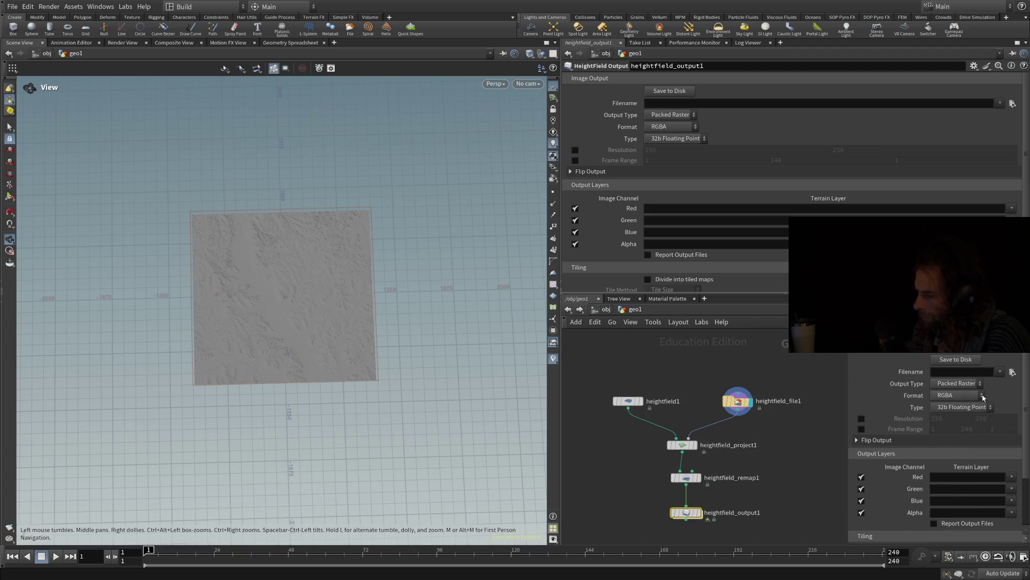
scroll(1026, 390, down, 3)
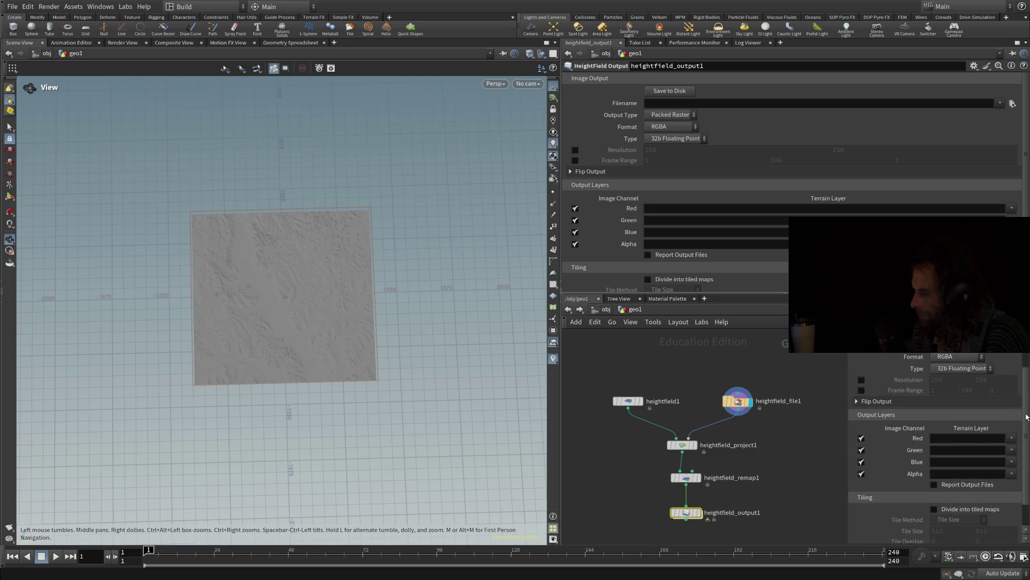
scroll(1022, 376, up, 3)
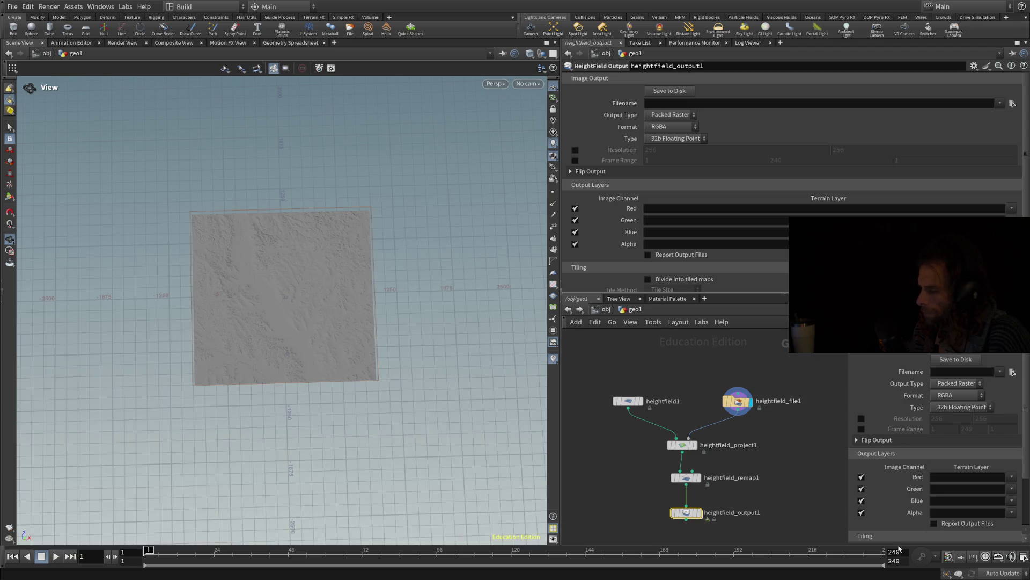
mouse_move(894, 541)
mouse_down()
mouse_move(939, 363)
mouse_move(951, 354)
mouse_move(966, 400)
mouse_move(987, 394)
mouse_up()
scroll(966, 376, down, 3)
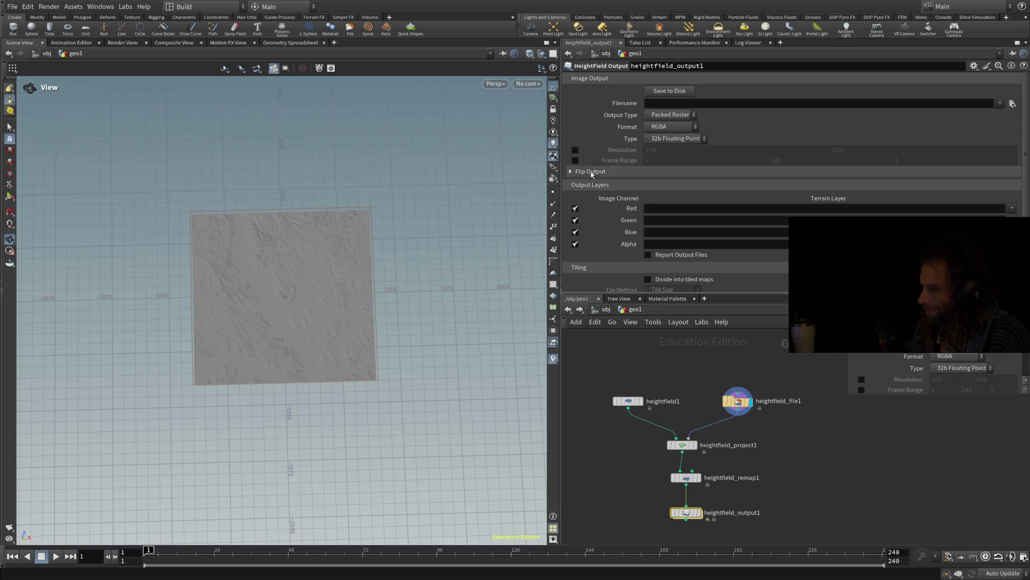
Switch heightfield_output1's image Format from RGBA to Single Channel
click(691, 479)
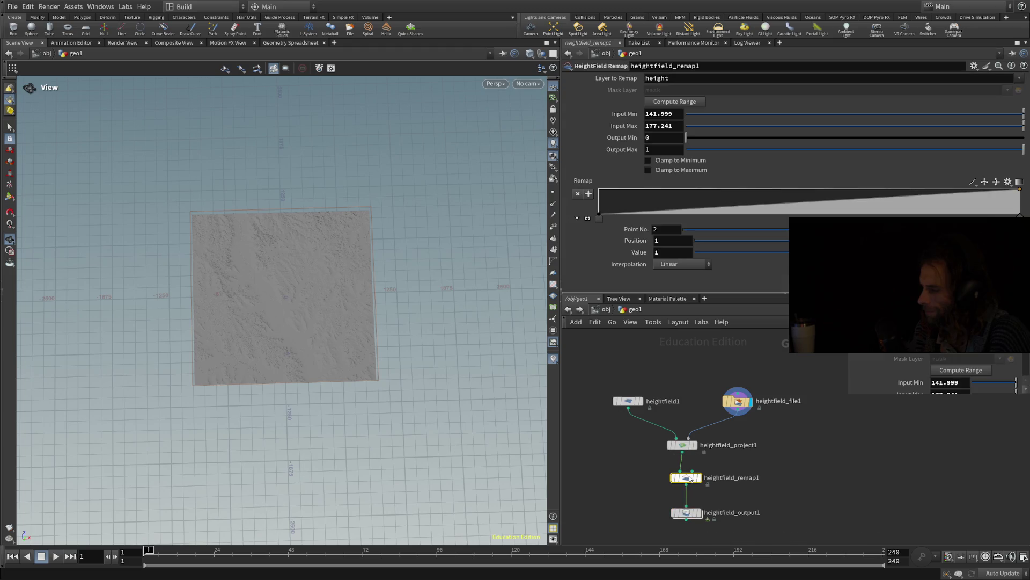
click(687, 514)
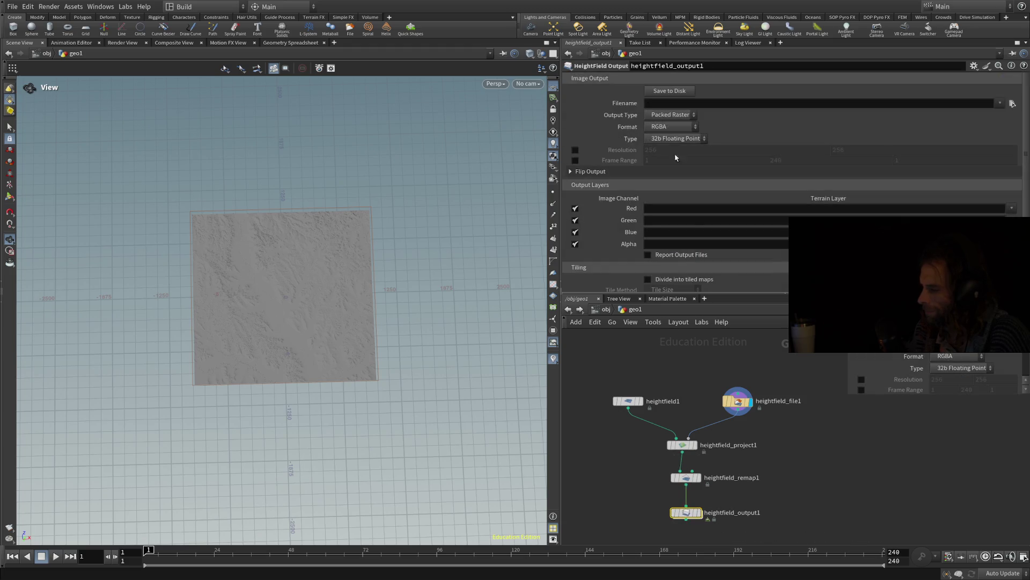
click(674, 127)
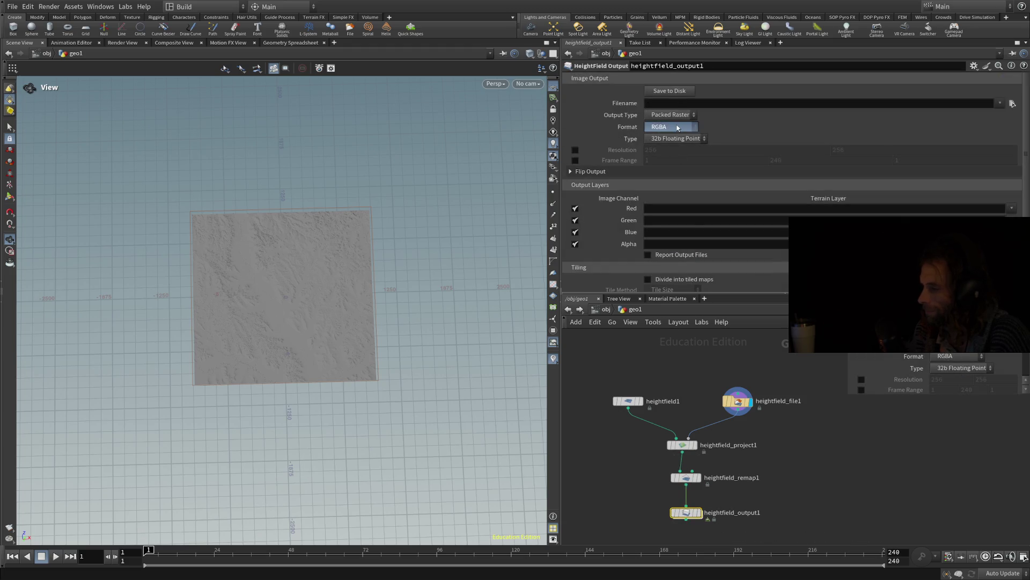
click(668, 161)
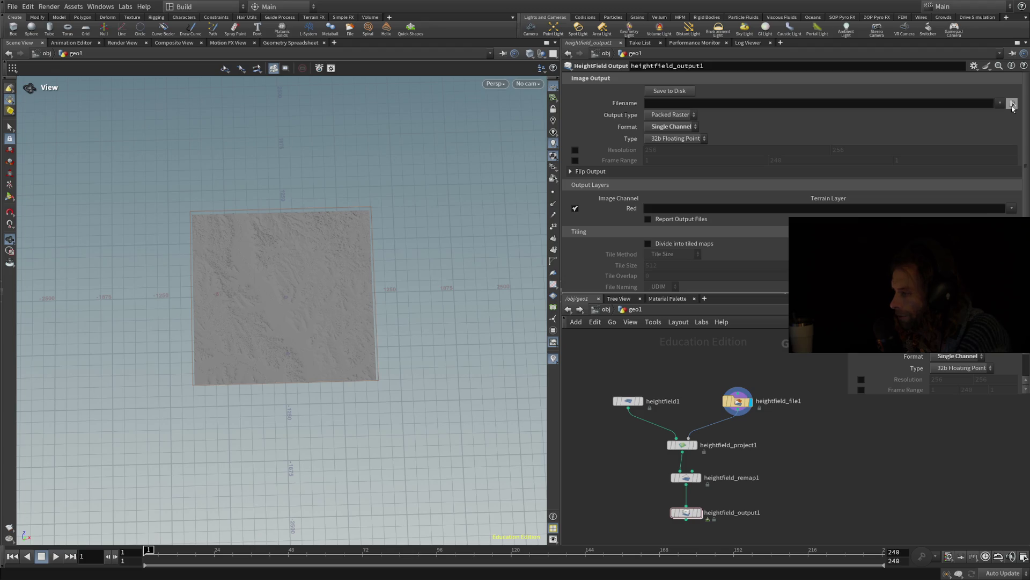
Browse for an output location and attempt Save to Disk on heightfield_output1
click(1012, 103)
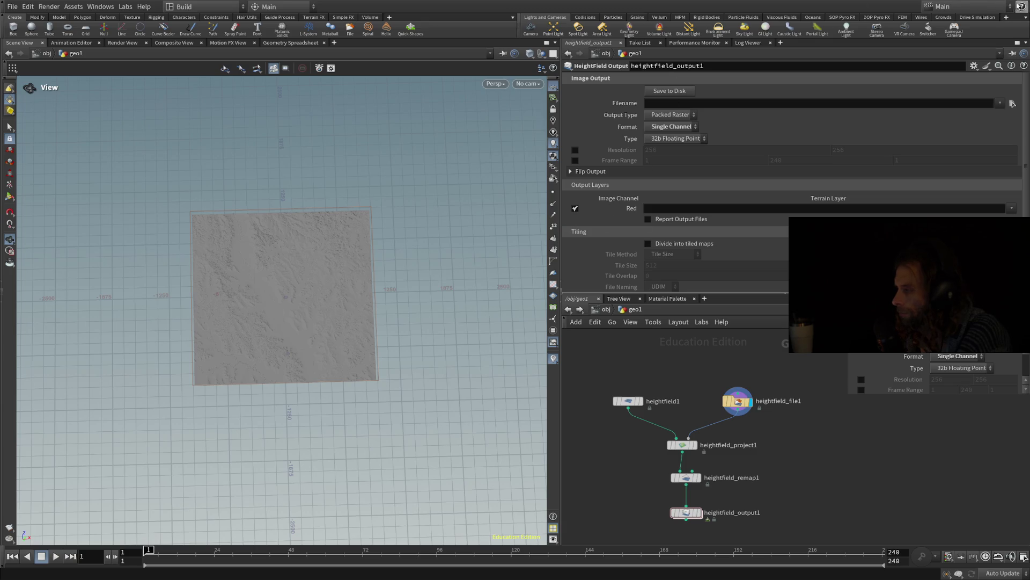
scroll(850, 163, down, 1)
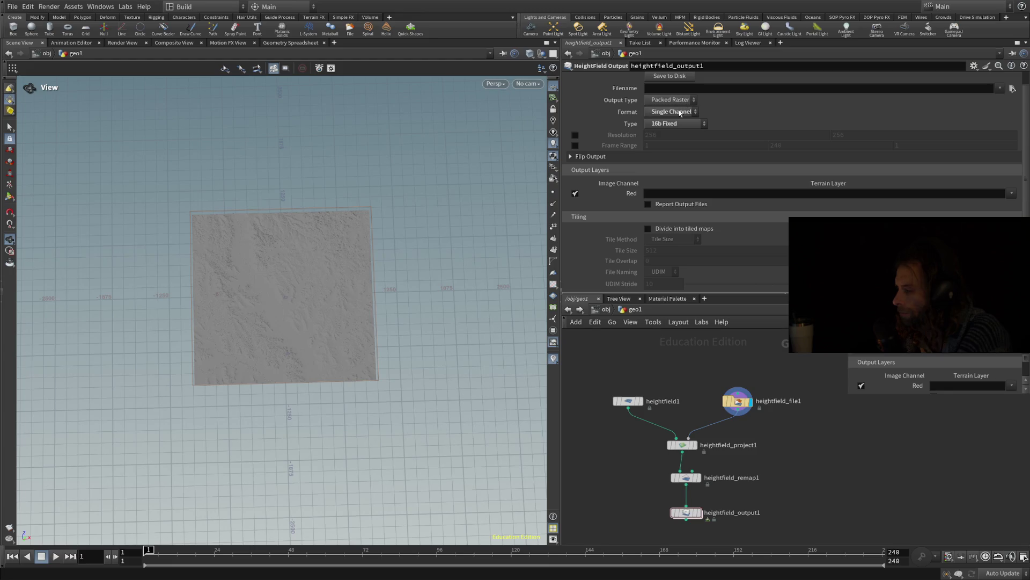
click(688, 76)
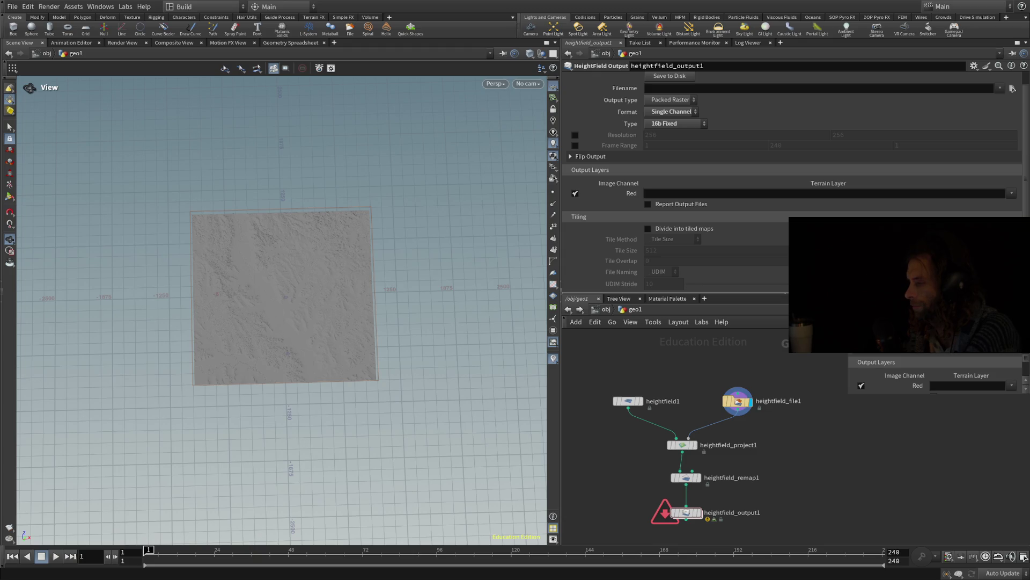
Enter the output Filename path $HIP/desktop/2k Map Tiles/, correcting case and typos
click(693, 89)
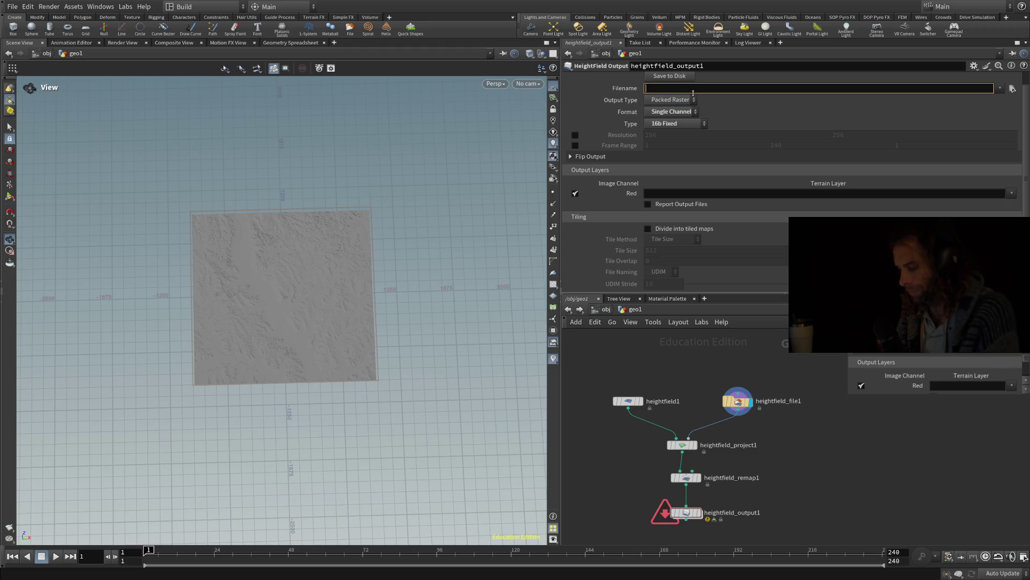
text($hip)
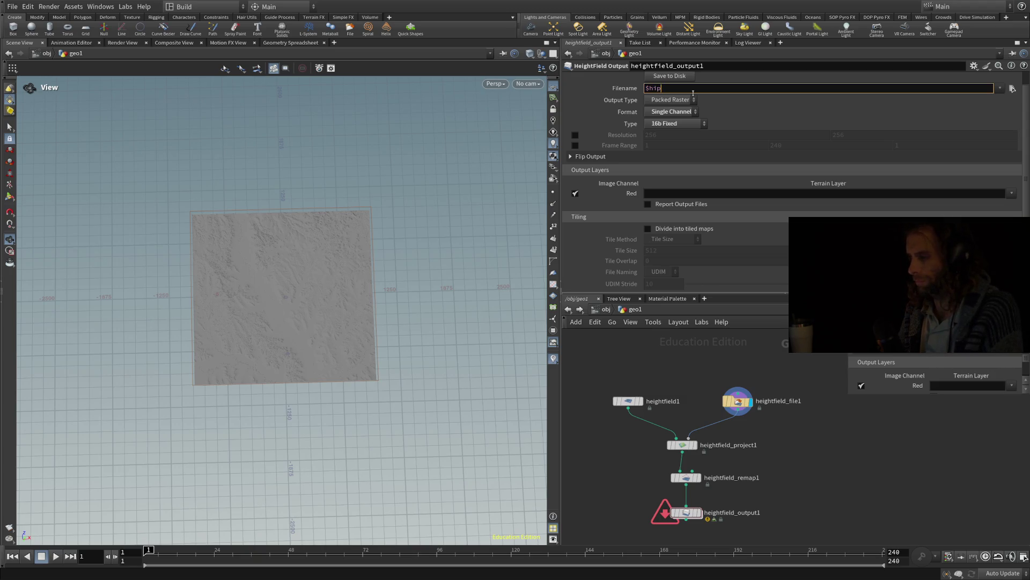
key(Home)
key(BackSpace)
key(BackSpace)
key(BackSpace)
text(HIP/)
text(des)
key(BackSpace)
key(BackSpace)
key(BackSpace)
key(Return)
click(693, 93)
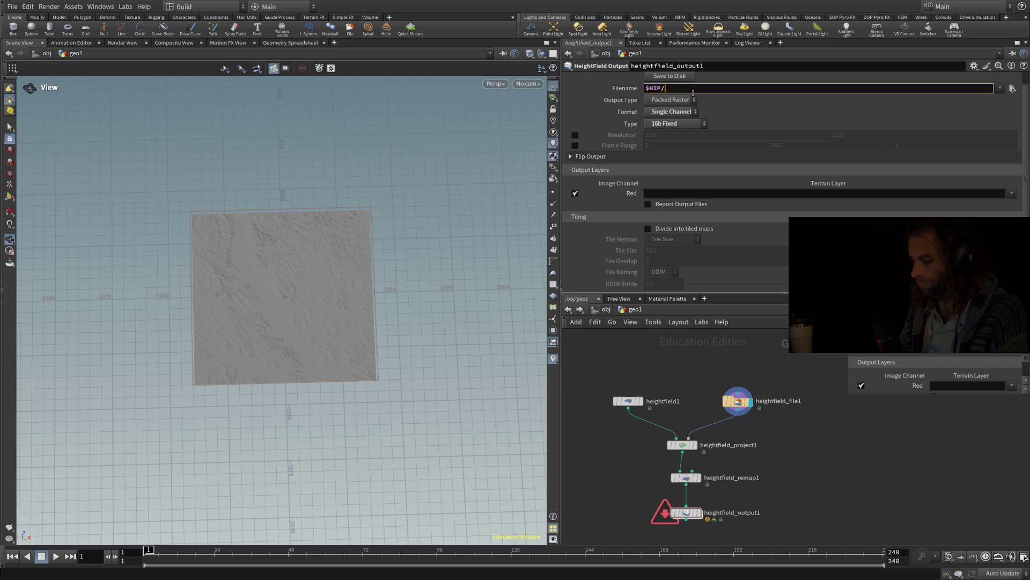
text(/u)
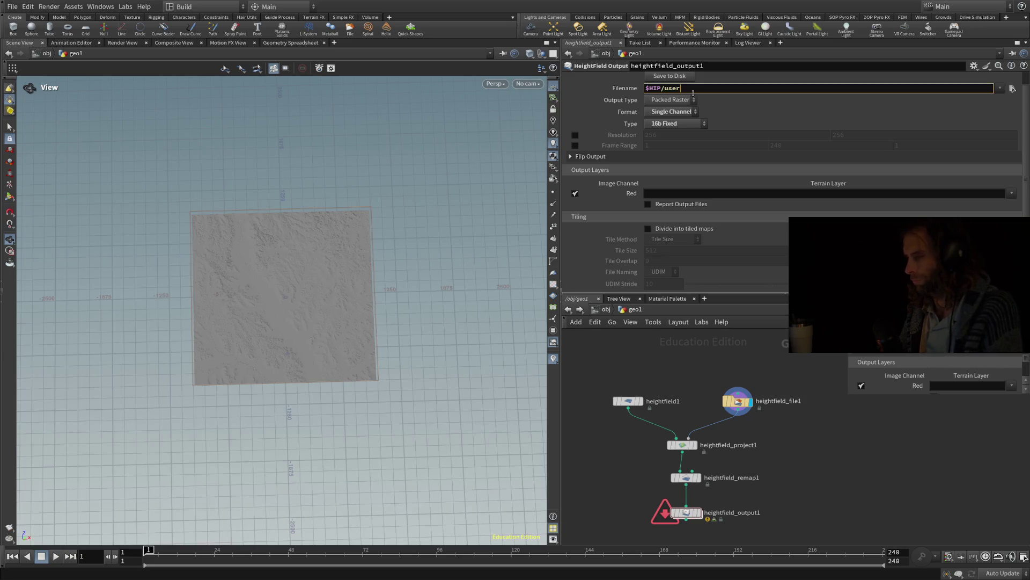
key(BackSpace)
text(desk)
text(top/)
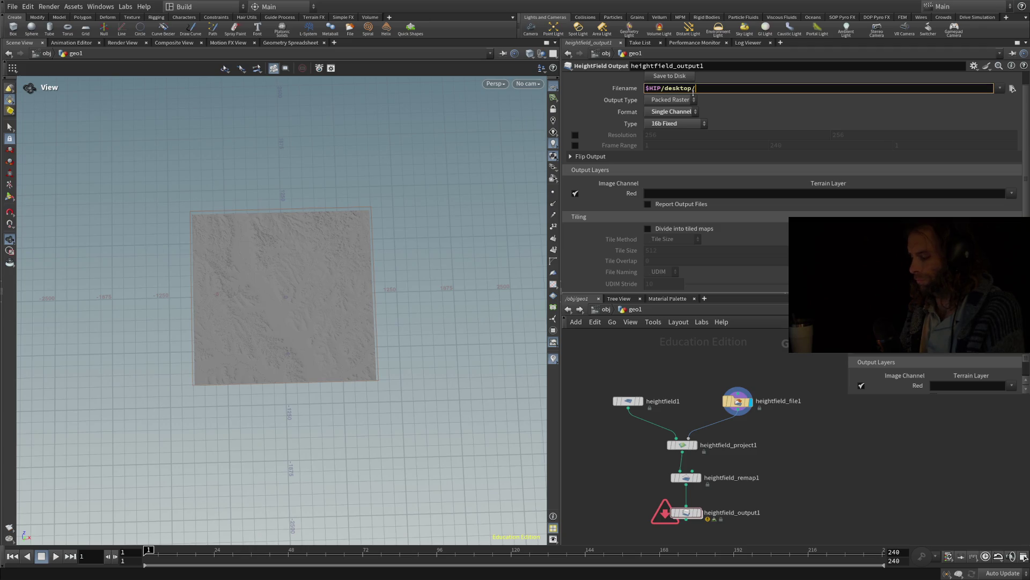
text(/)
key(BackSpace)
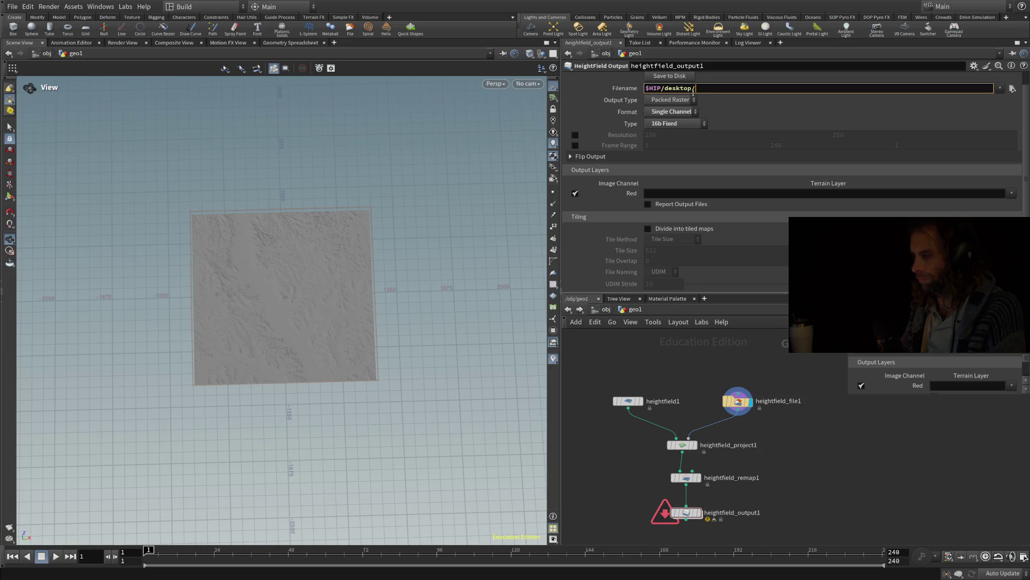
text(2k Map Tiles/)
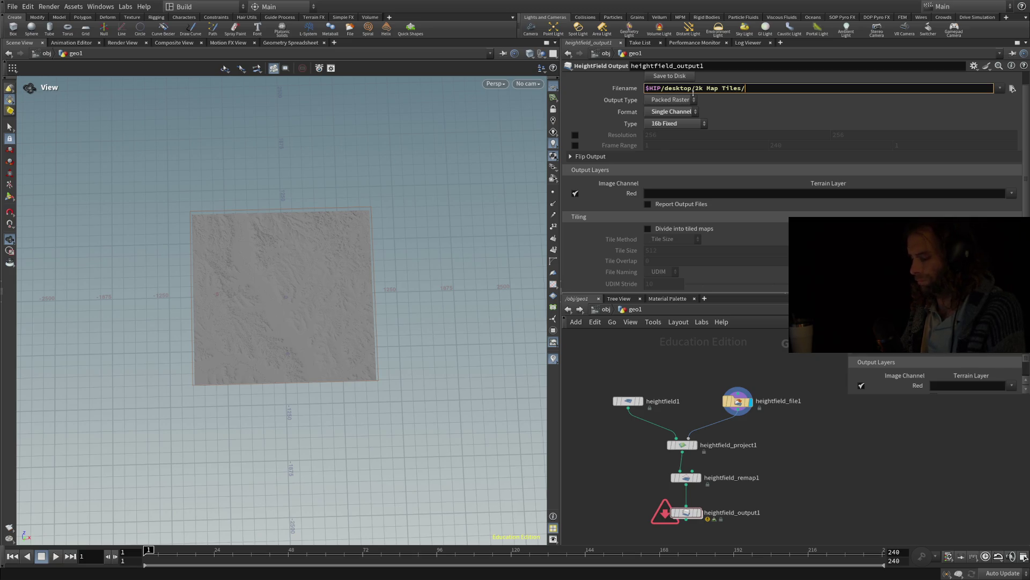
Finish the filename as elkhorn_x0_y1.png, fixing the wrong extension, and commit it
text(elkhorn)
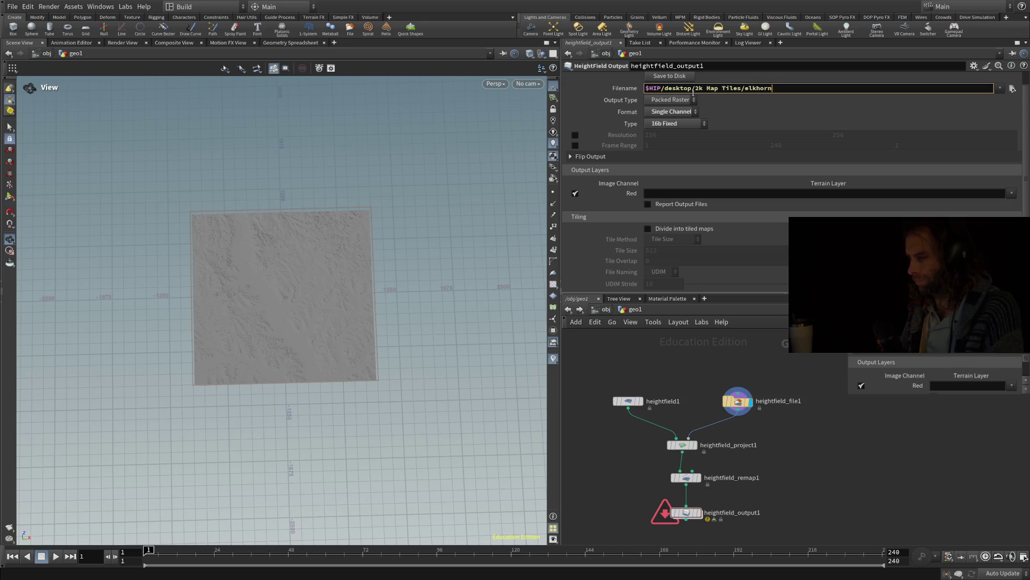
text(_x0_)
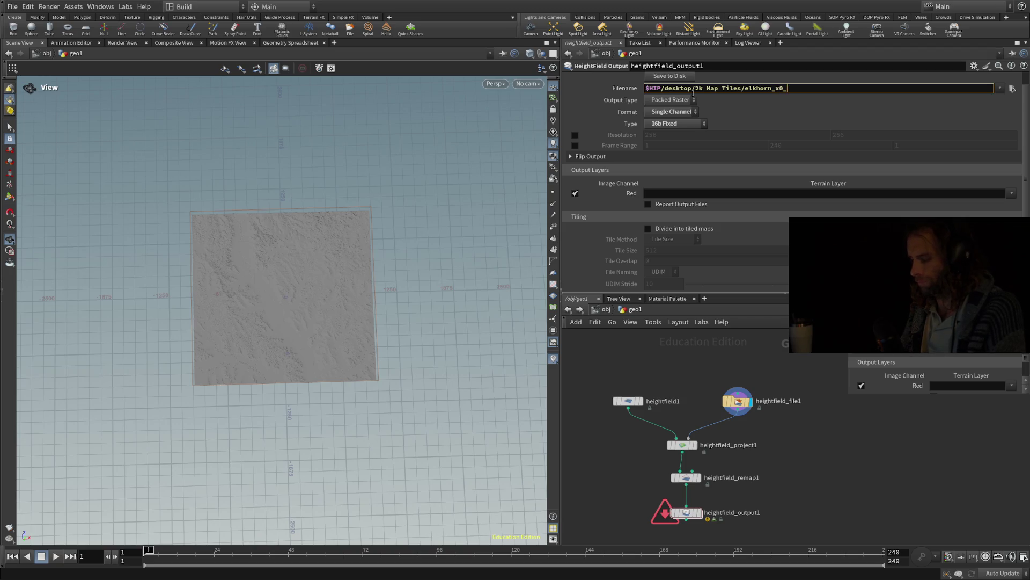
text(y1)
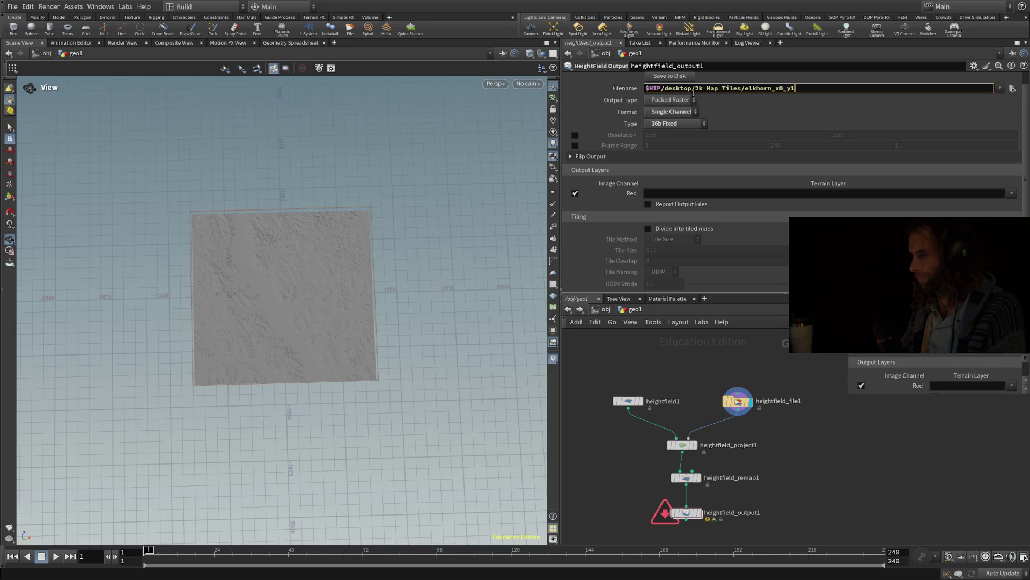
text(_)
text(.com)
key(BackSpace)
key(BackSpace)
key(BackSpace)
text(1.)
text(png)
key(Return)
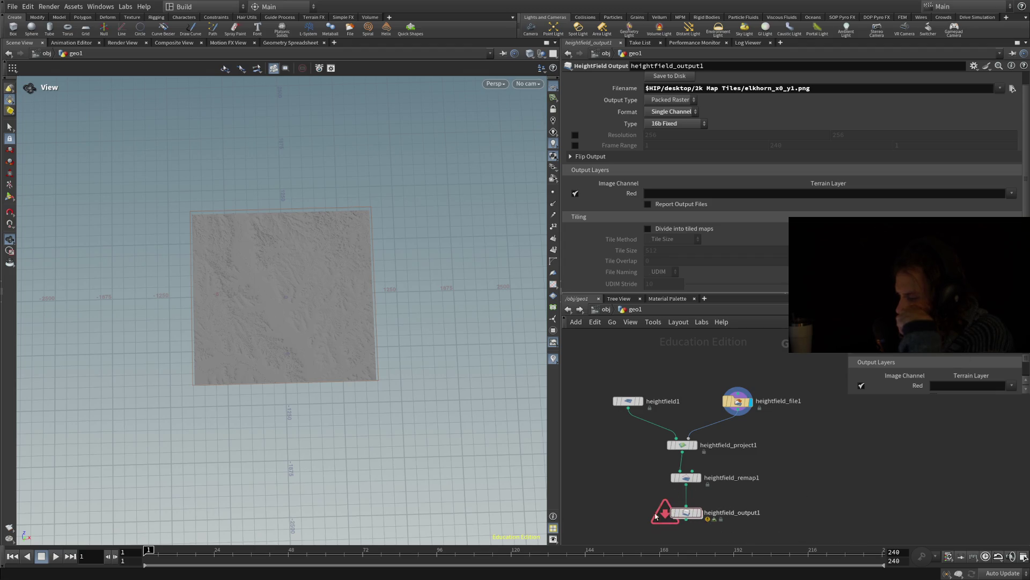
Reconnect heightfield_remap1 to heightfield_output1 and write the elkhorn_x0_y1.png tile to disk
click(686, 502)
click(686, 505)
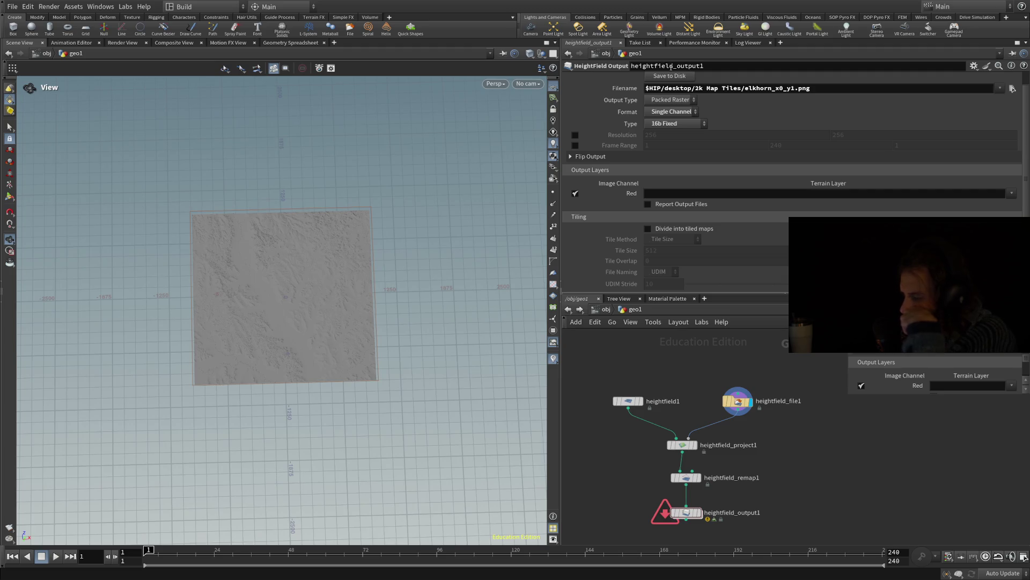
click(810, 88)
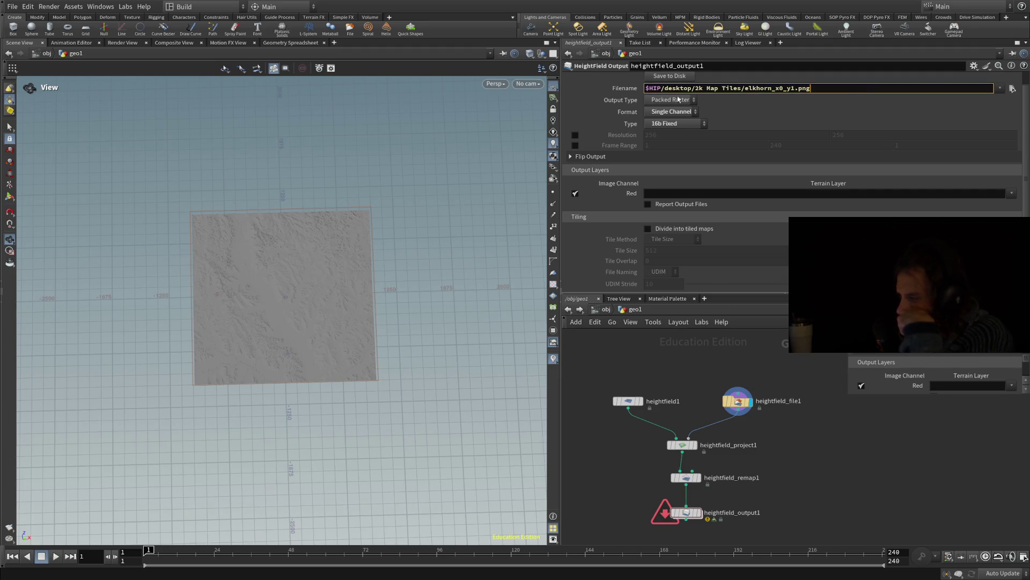
click(687, 80)
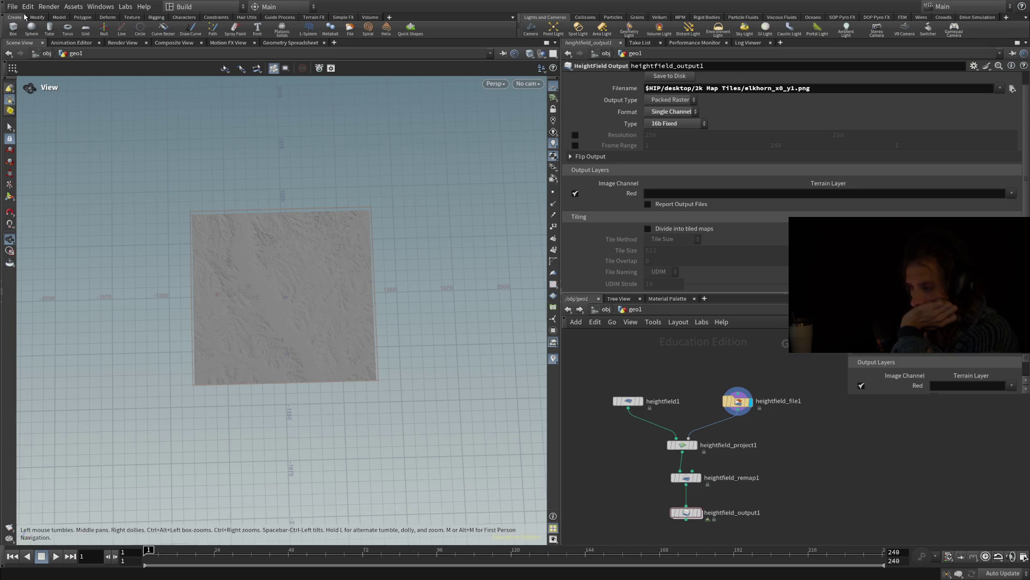
key(alt)
key(alt)
Select heightfield_file1 to review its source TIF, Size 9012 and Uniform Scale 0.223813
click(737, 401)
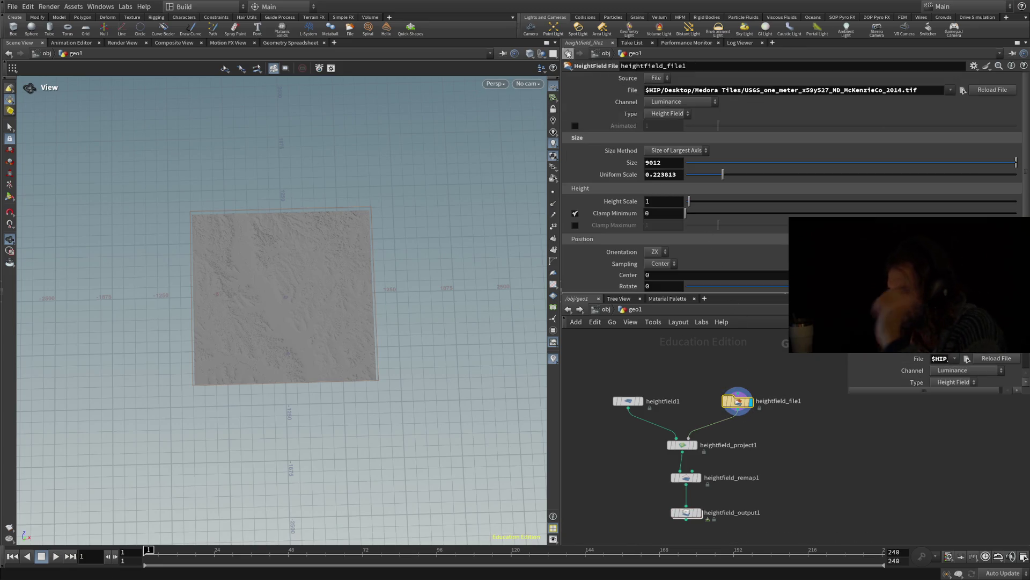
key(alt)
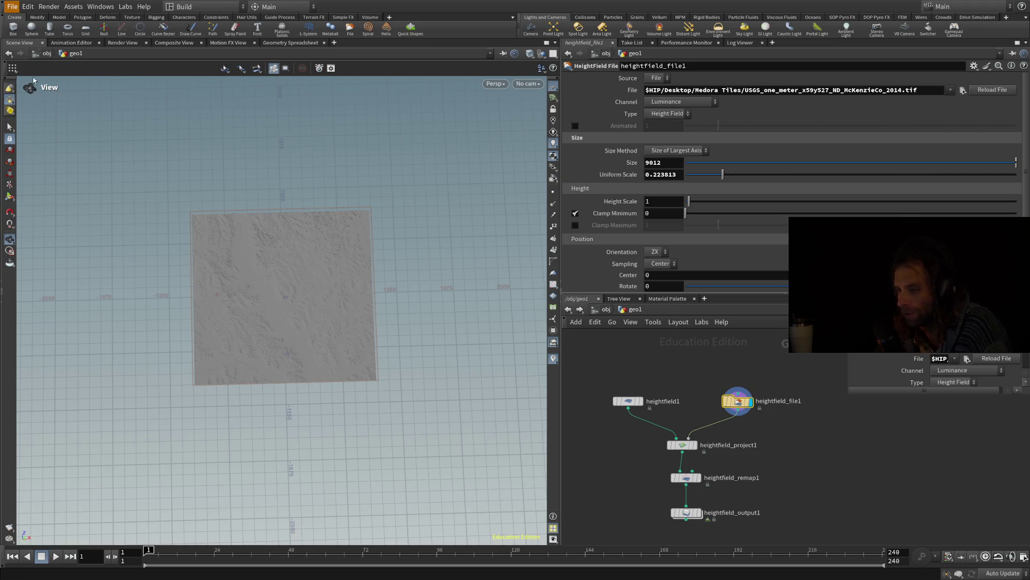
key(alt)
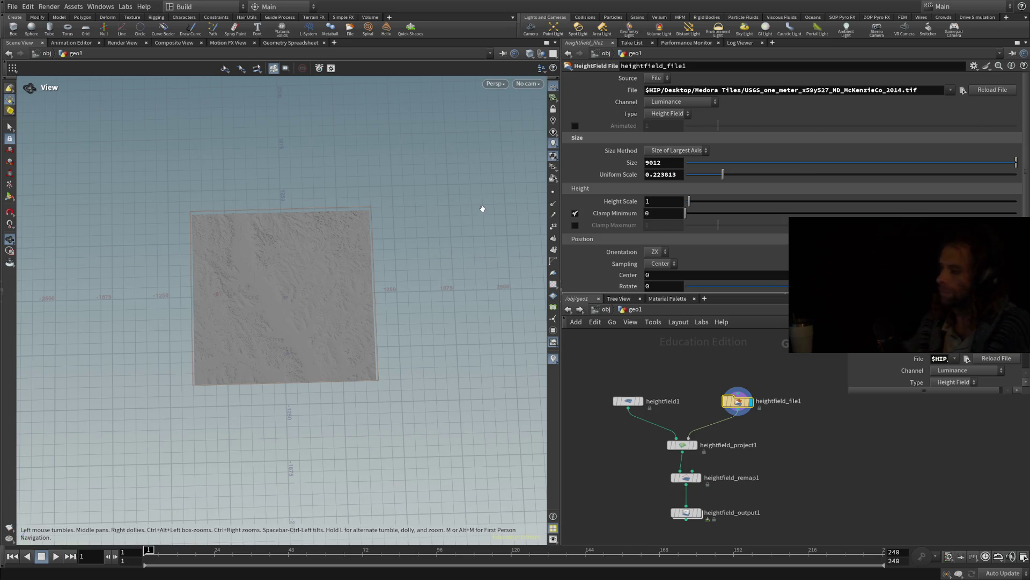
Save the scene as Elkhorn59527.hipnc
key(ctrl+s)
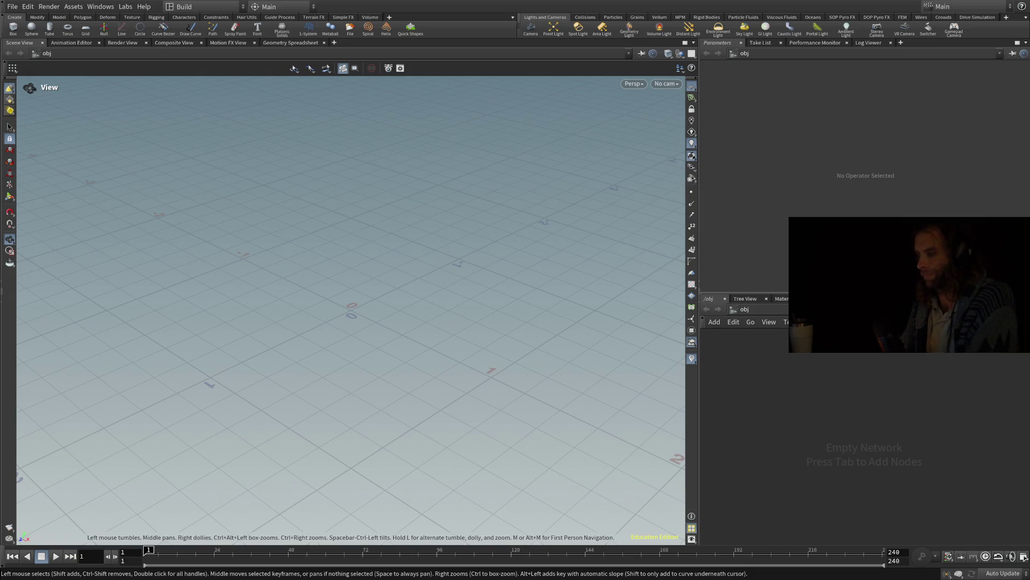
Create a new geo1 Geometry object and go inside it
key(Tab)
text(geo)
key(Return)
click(855, 392)
key(Return)
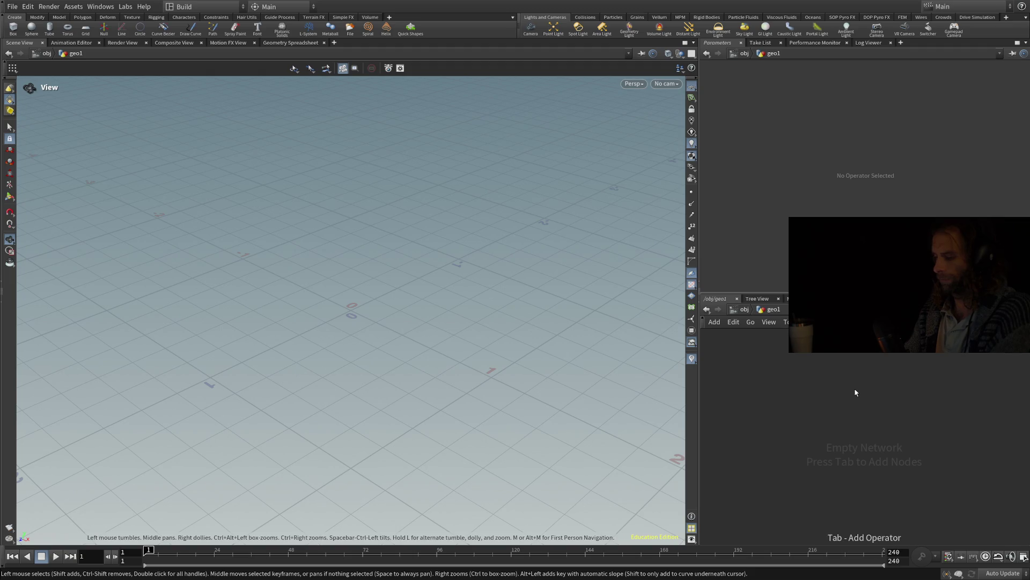
Add a HeightField File node with Uniform Scale 0.223813 and Size 9012
key(Tab)
text(heightfield file)
key(Return)
click(855, 393)
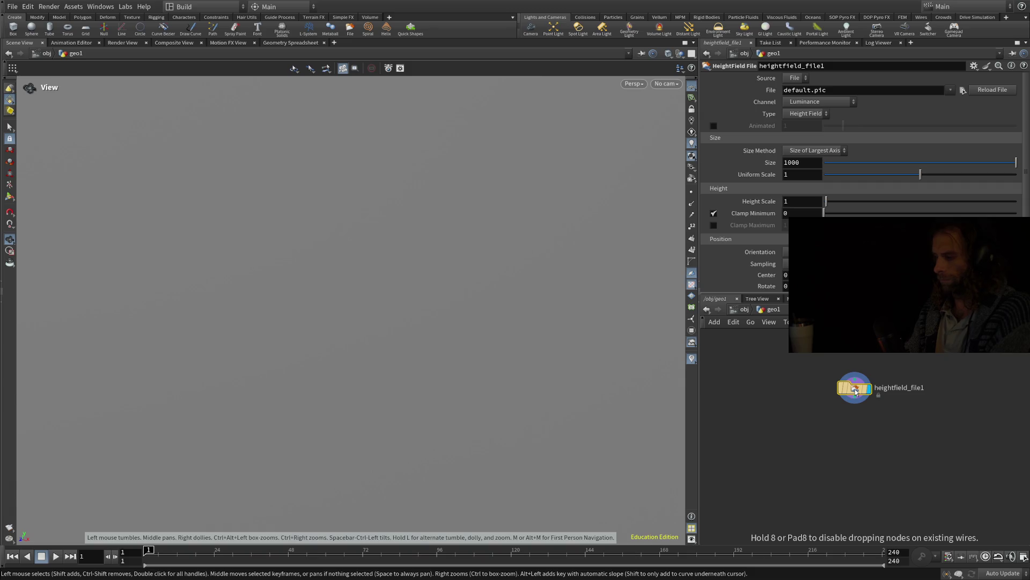
click(789, 175)
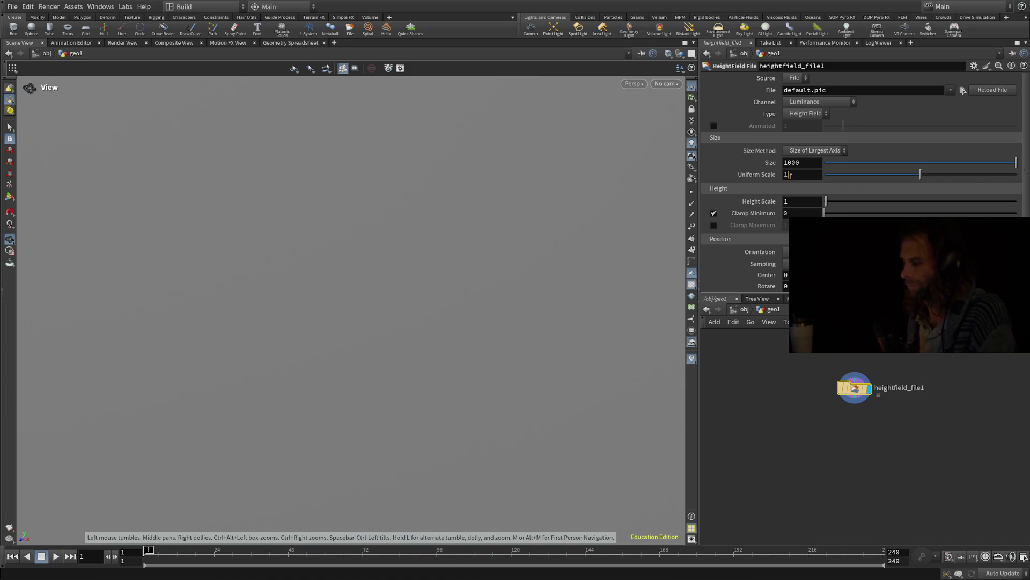
click(812, 163)
key(BackSpace)
key(BackSpace)
key(BackSpace)
text(90)
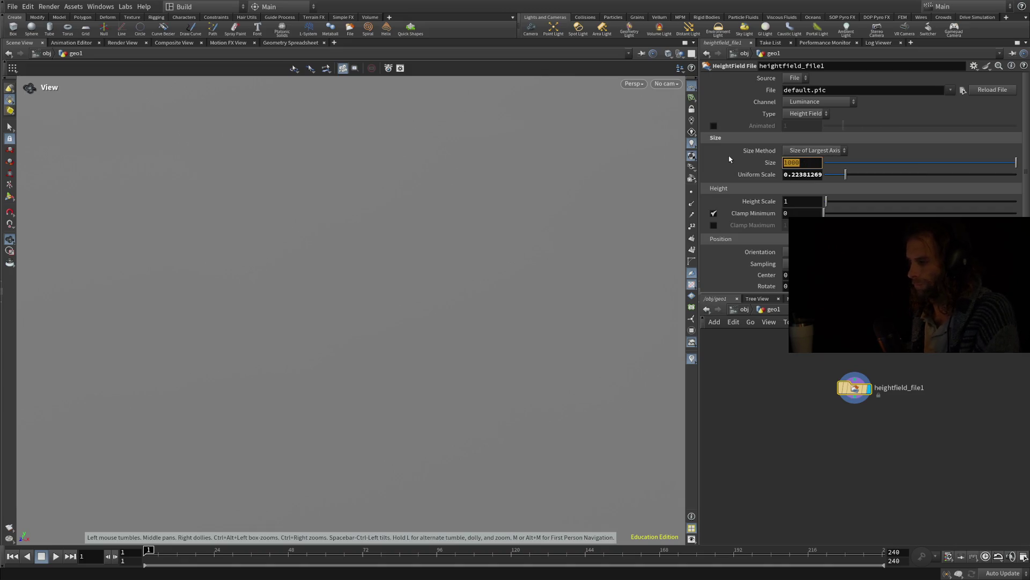
text(12)
key(Return)
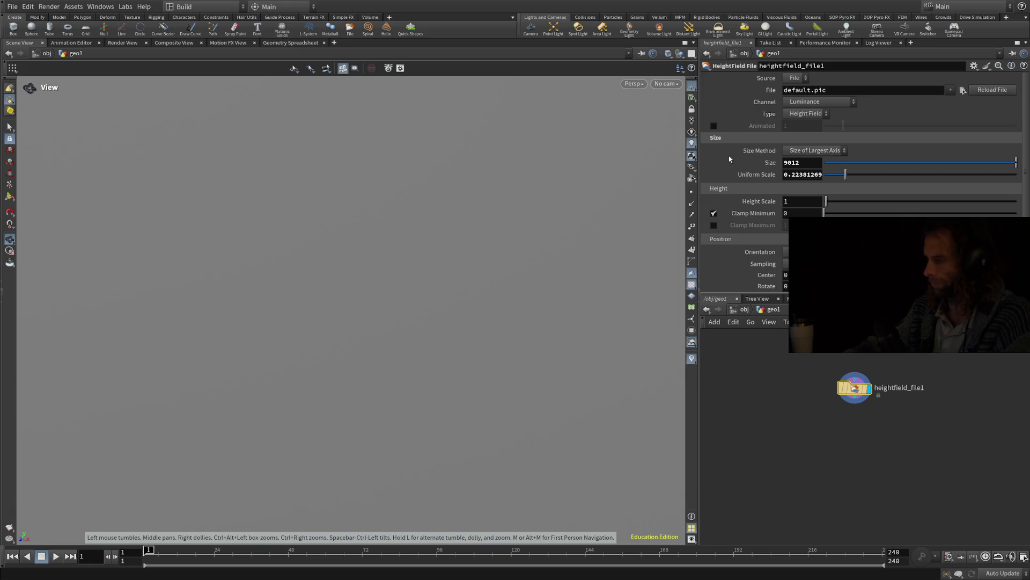
Delete the accidental second heightfield_file2 node and frame the remaining one
key(Tab)
click(729, 386)
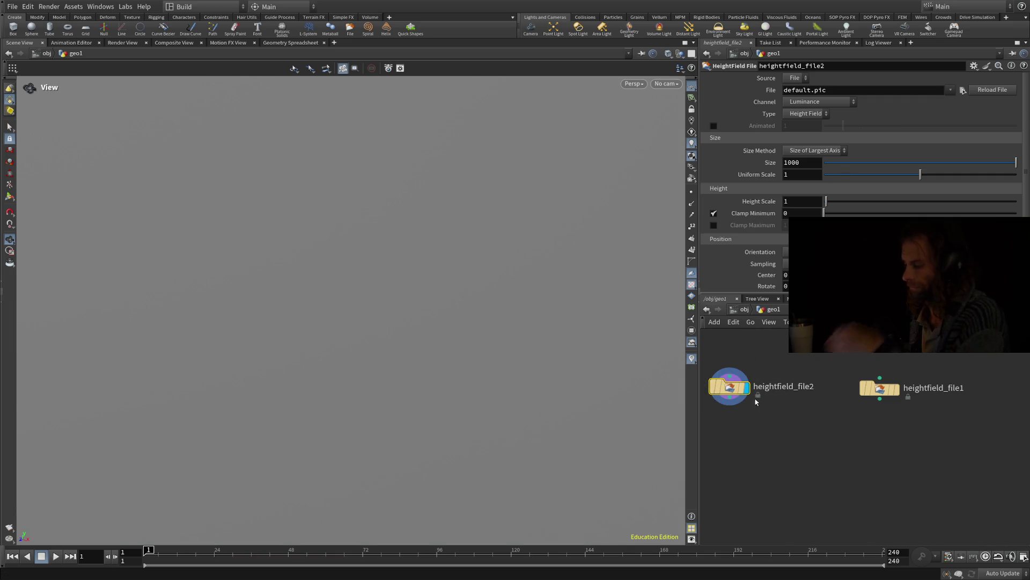
key(Delete)
key(h)
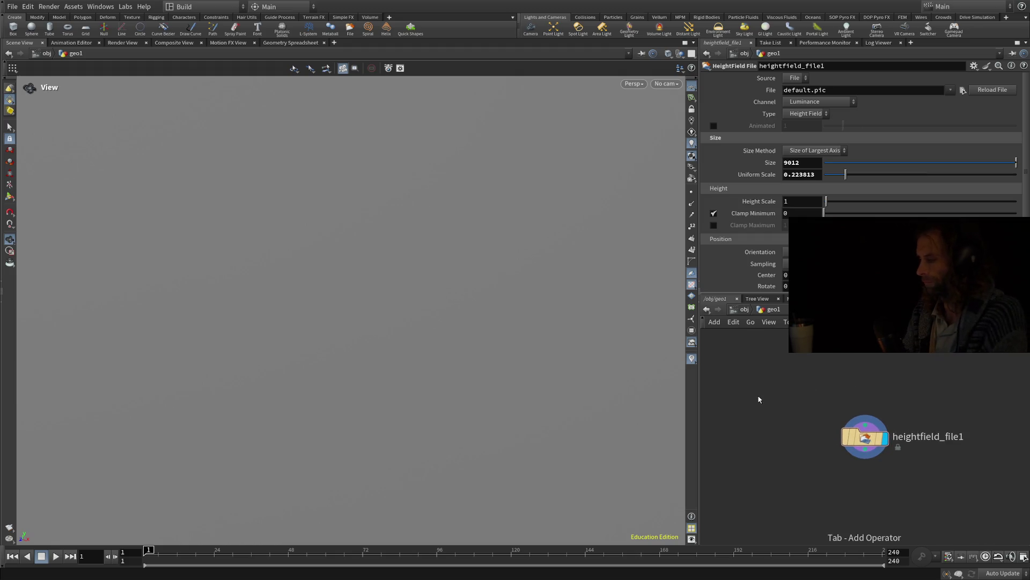
key(Tab)
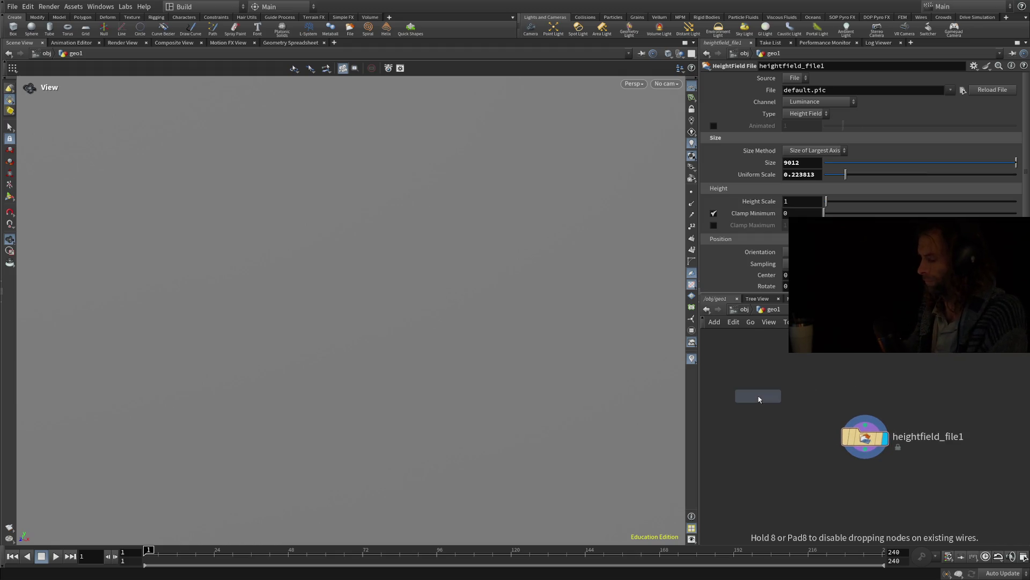
Add a heightfield1 node divided By Axis with 2017 grid samples
click(741, 436)
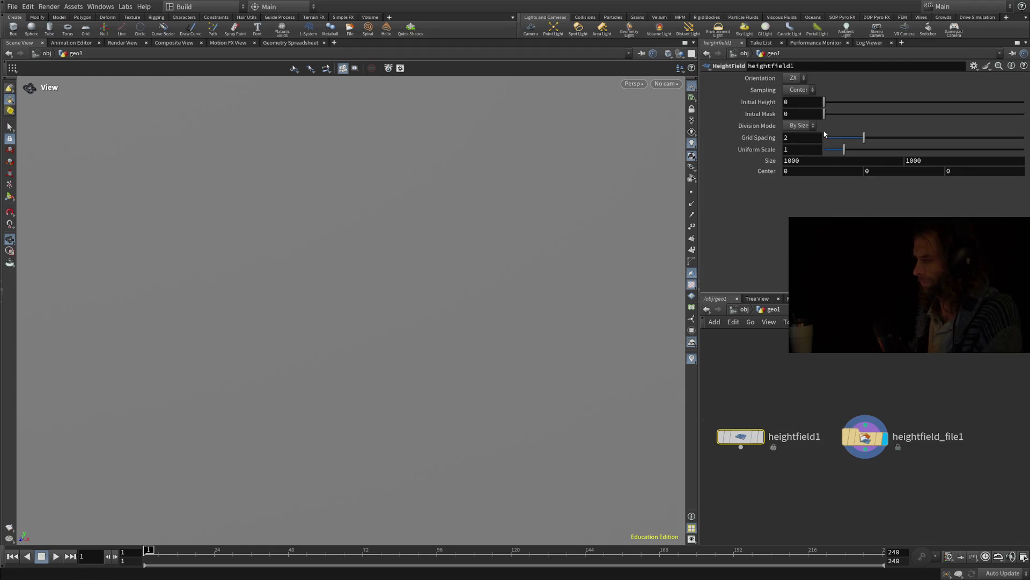
click(807, 130)
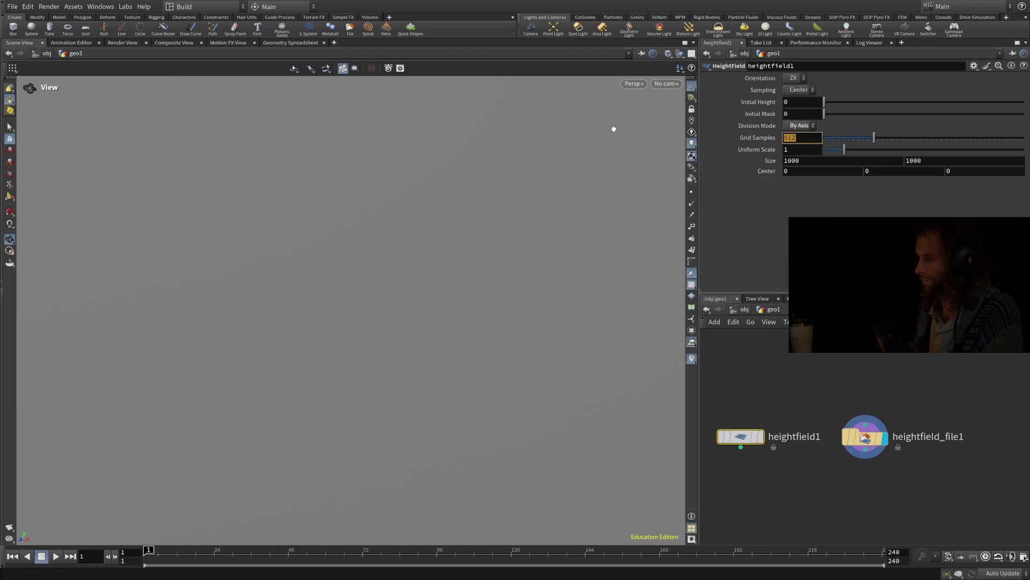
text(204\)
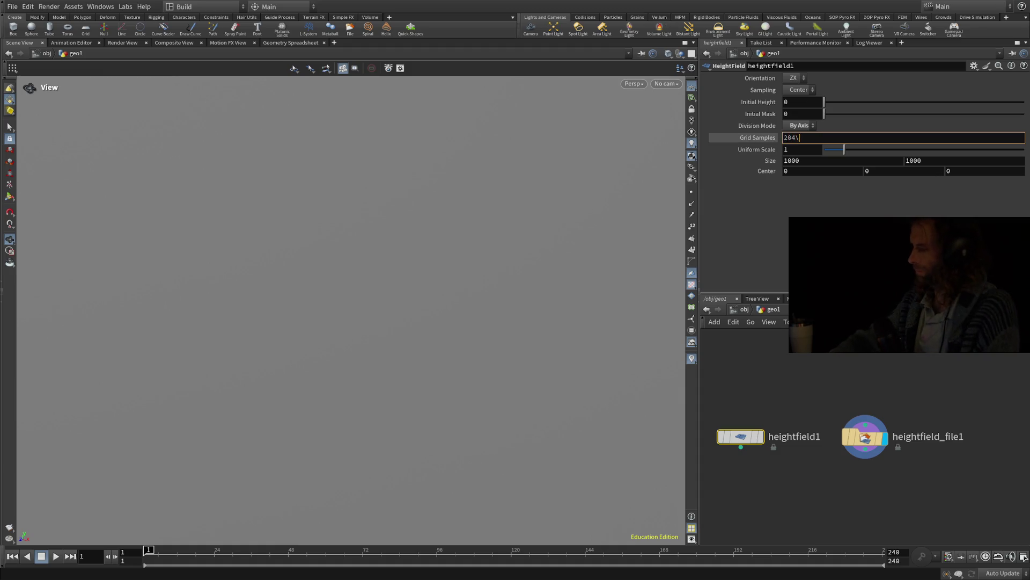
key(BackSpace)
text(17)
key(Tab)
Set heightfield1's Size to 2017 by 2017, then toggle a node flag on and off
double_click(844, 164)
text(201)
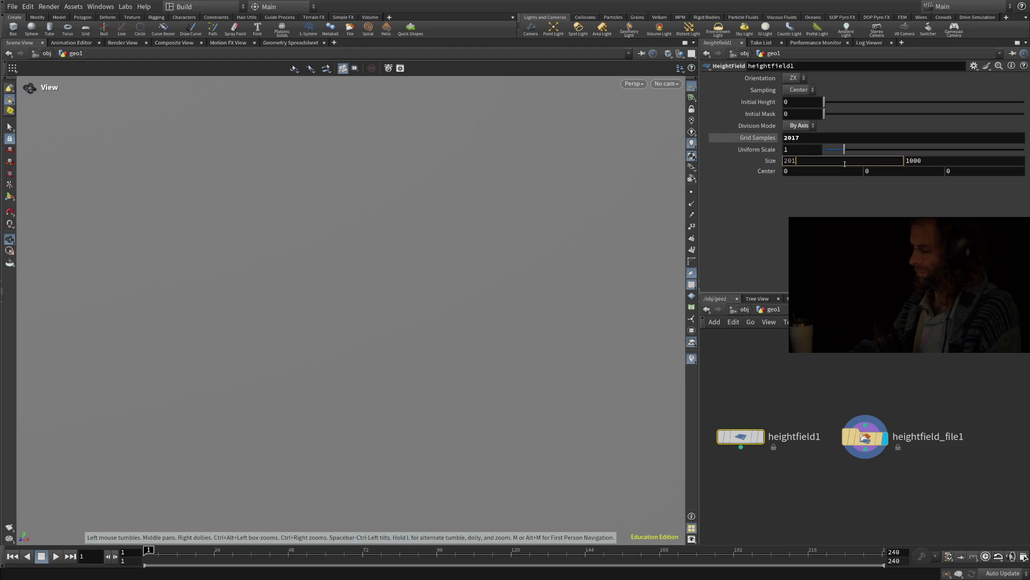
text(7)
key(Tab)
text(201)
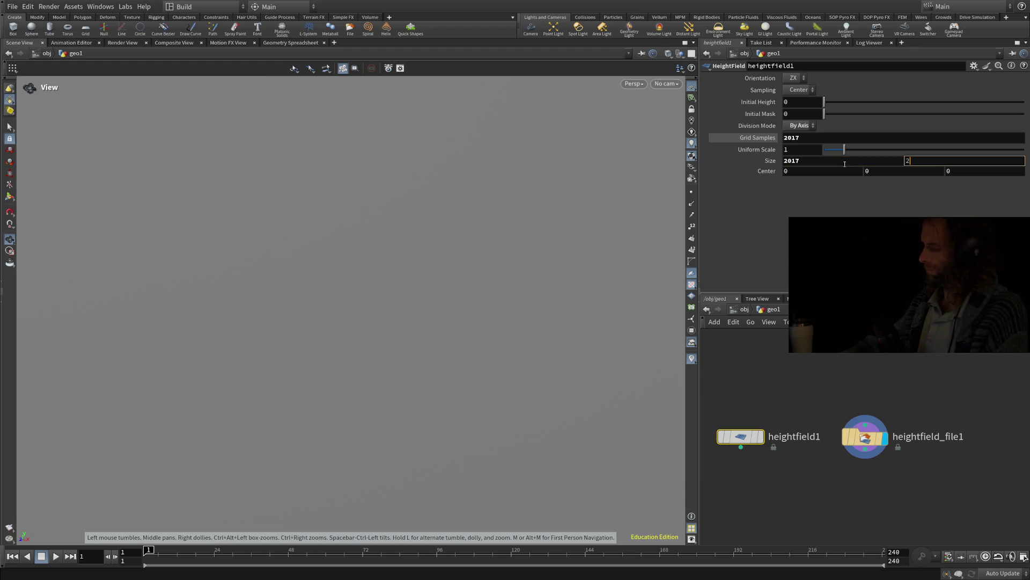
text(7)
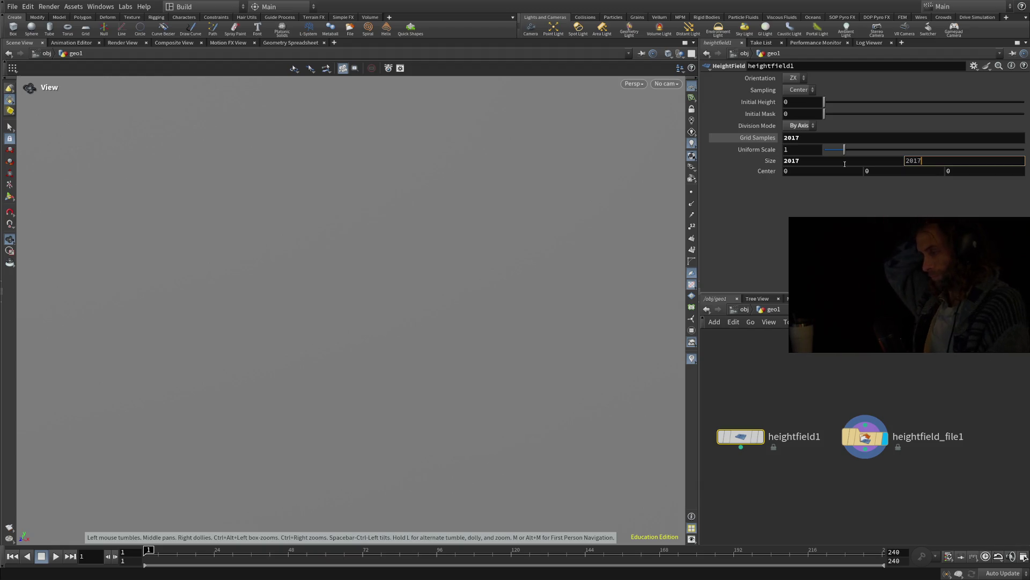
key(Return)
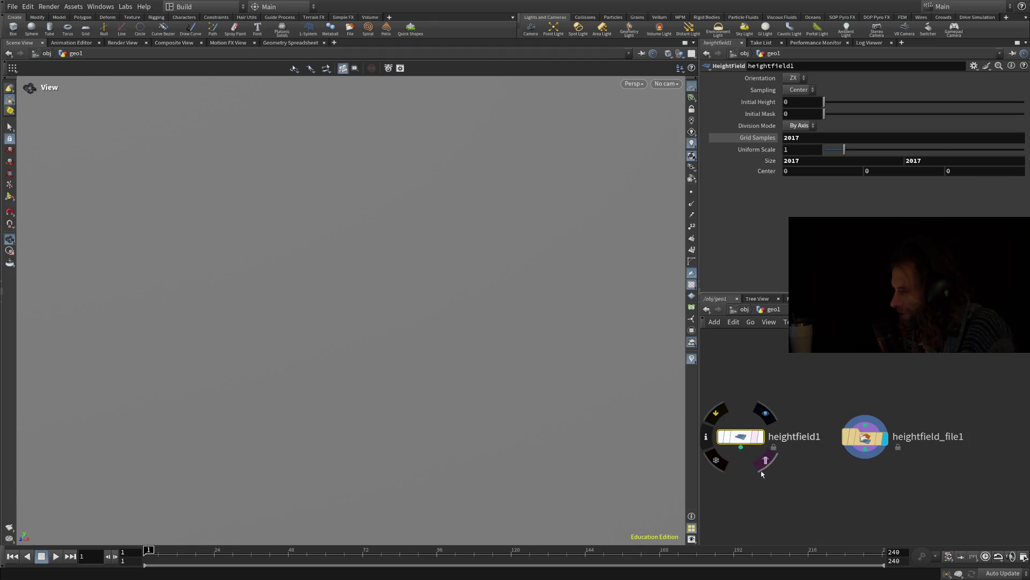
click(758, 437)
click(756, 438)
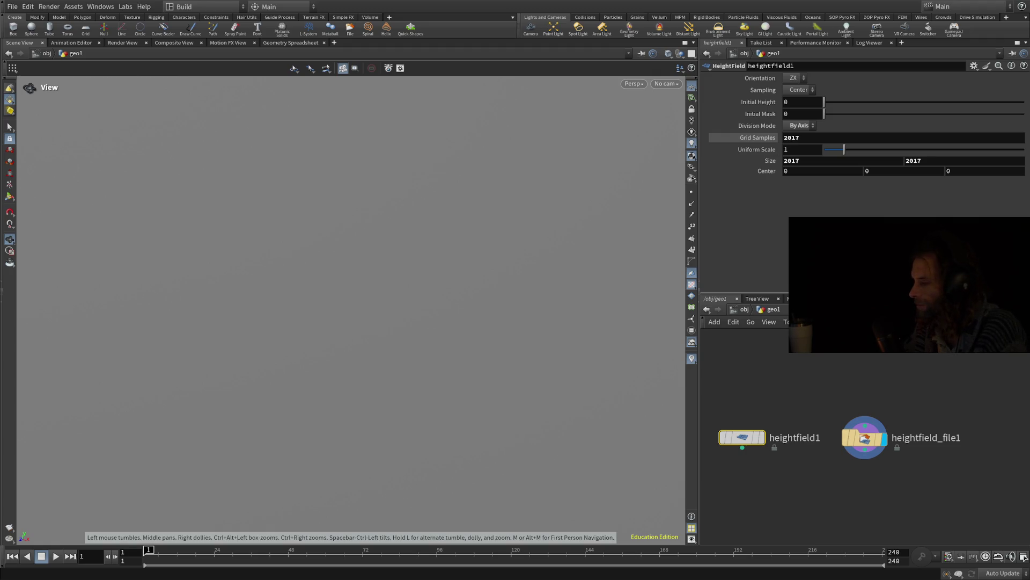
Add heightfield_project1 with heightfield1 in input 1 and heightfield_file1 in input 2
key(Tab)
text(project)
key(Return)
click(827, 497)
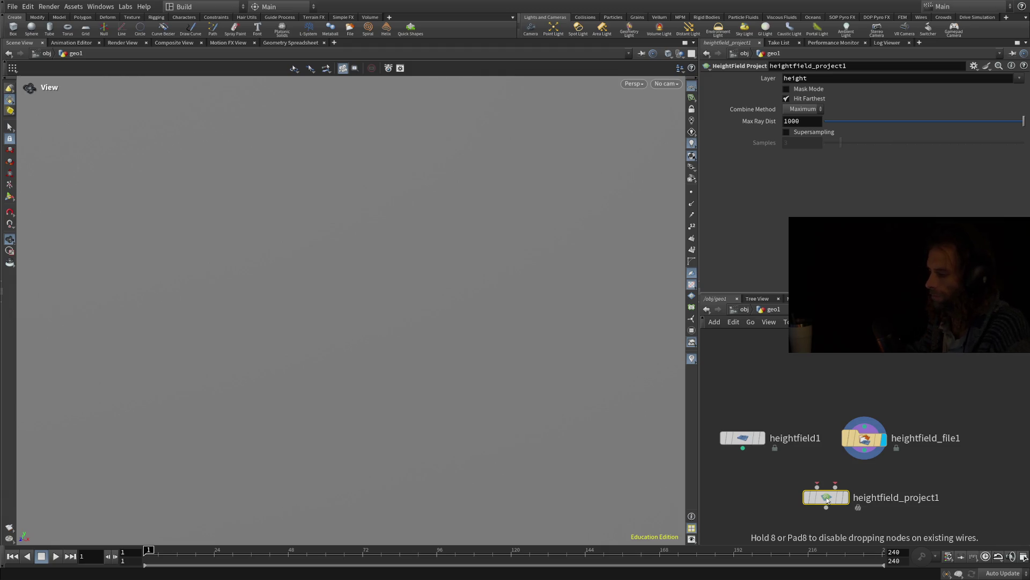
drag(864, 460, 796, 508)
drag(743, 450, 789, 498)
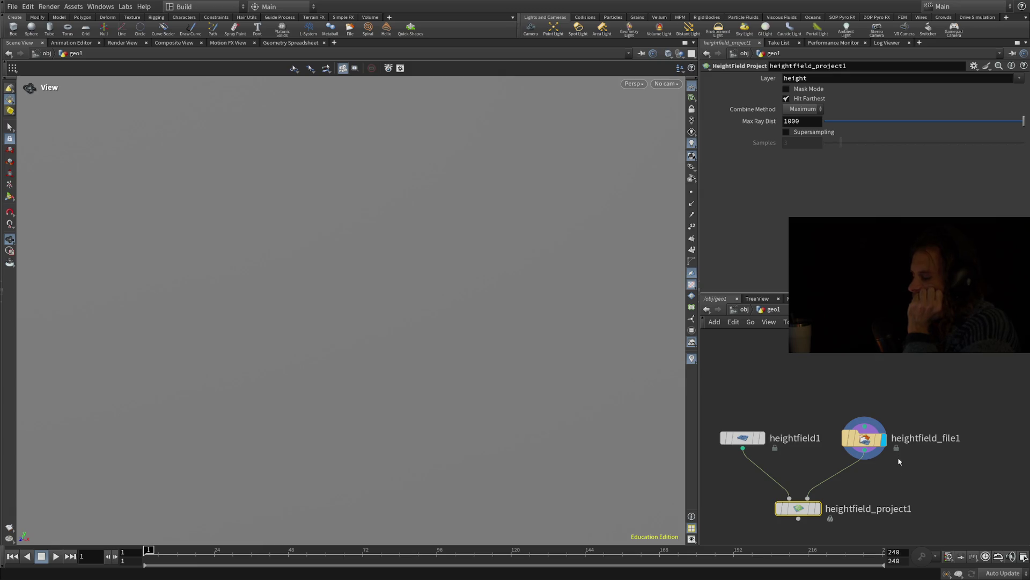
drag(799, 507, 806, 504)
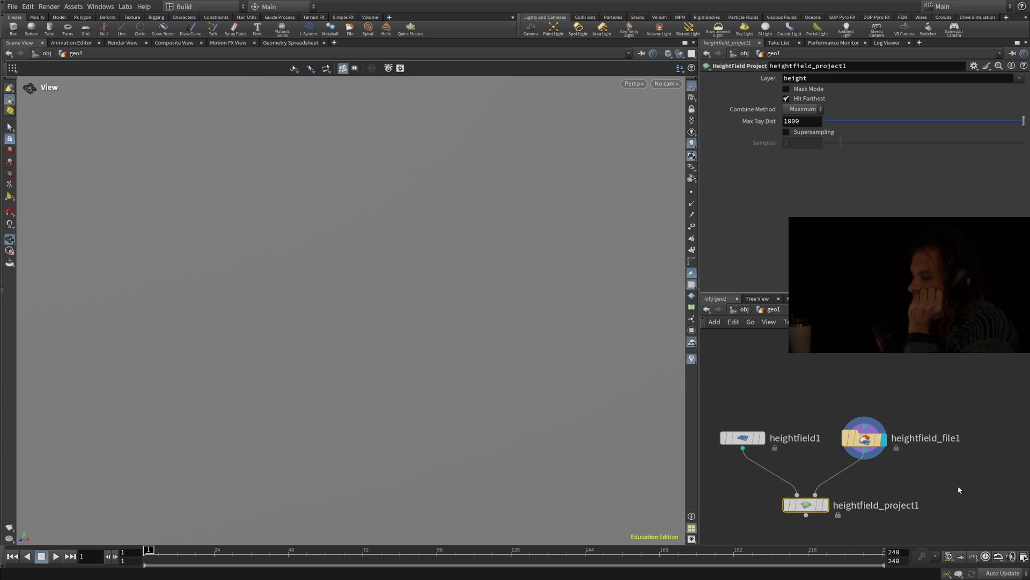
key(Tab)
text(remap)
key(Return)
Place heightfield_remap1 below heightfield_project1 and wire the project output into it
click(861, 489)
drag(861, 490, 841, 498)
drag(840, 446, 830, 485)
scroll(927, 479, down, 3)
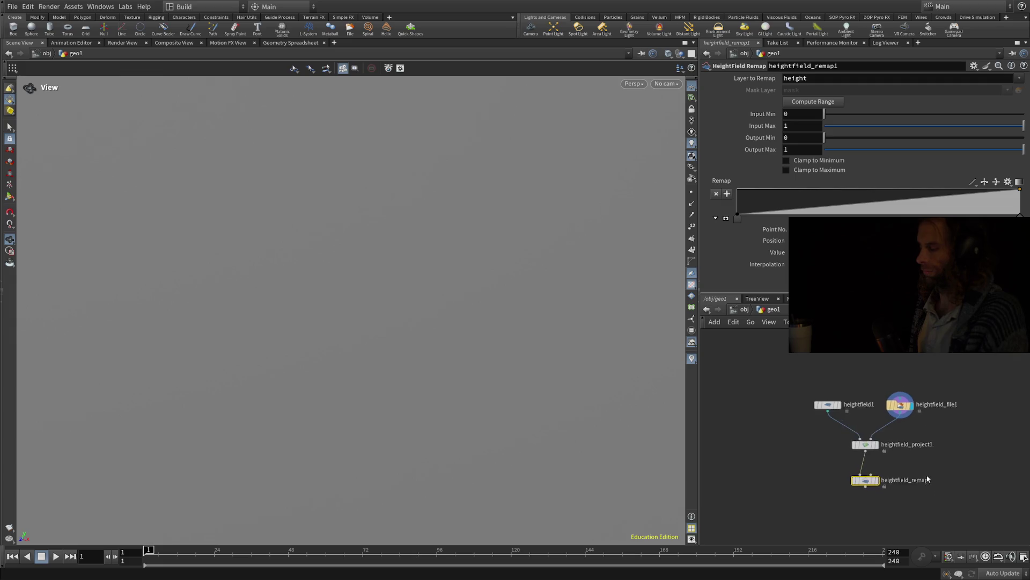
middle_drag(928, 480, 920, 449)
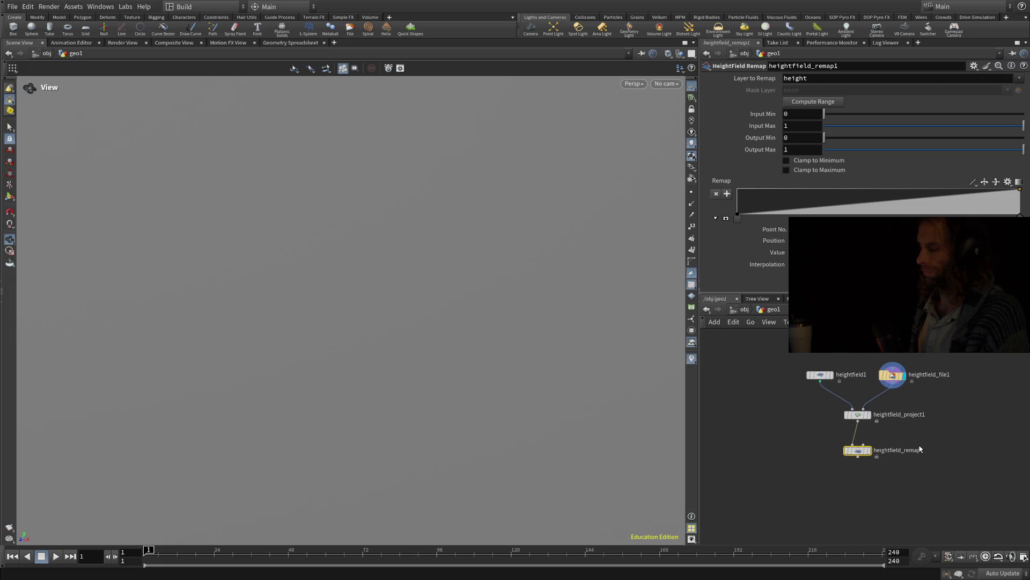
Compute heightfield_remap1's range from the terrain, then show heightfield_file1's parameters
click(813, 102)
mouse_move(857, 417)
drag(856, 454, 860, 454)
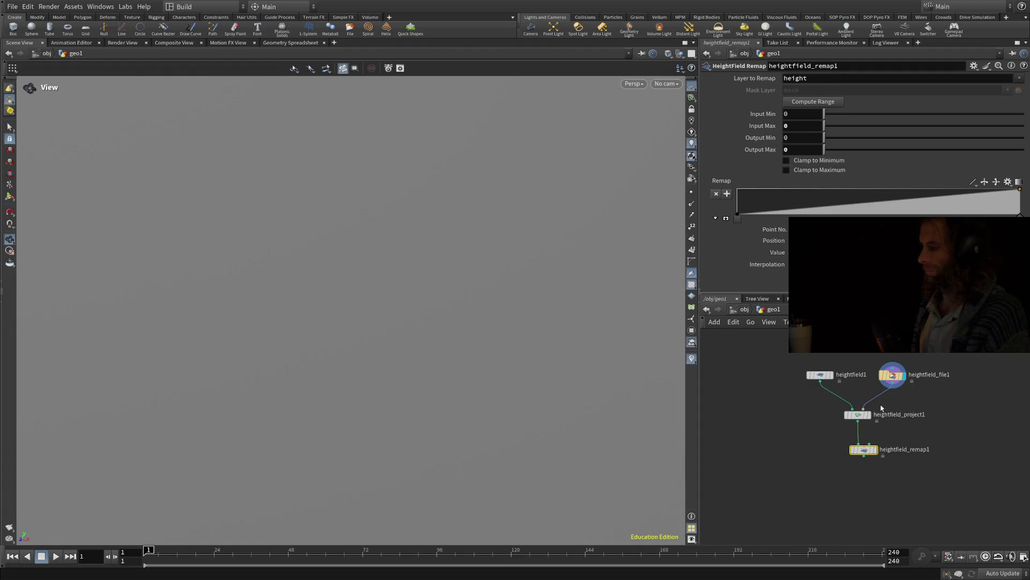
click(897, 378)
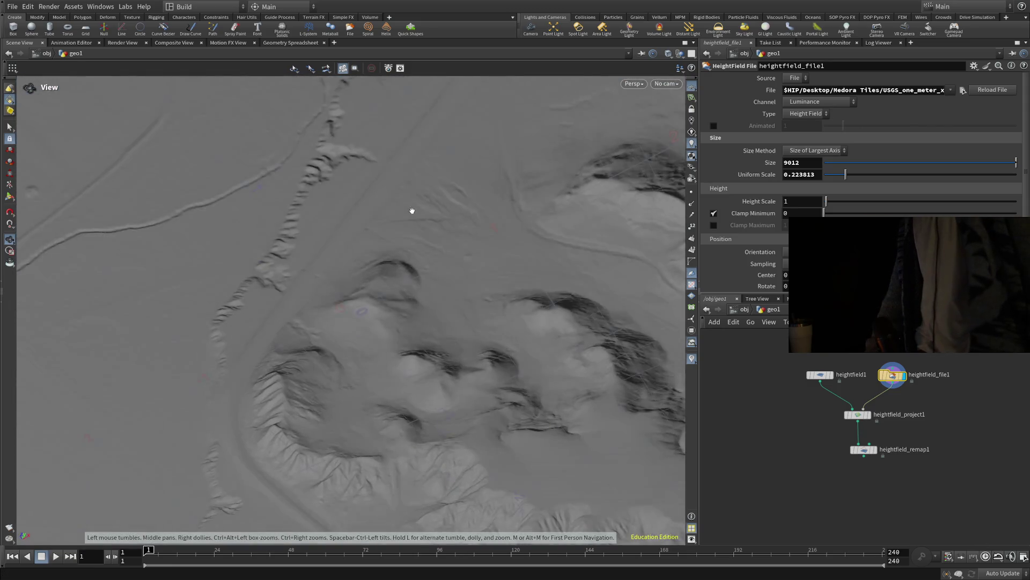
Zoom and tumble the viewport over the DEM terrain tile, then select heightfield_remap1
scroll(411, 223, down, 5)
scroll(411, 228, down, 5)
mouse_move(410, 230)
mouse_down()
mouse_move(440, 154)
mouse_move(401, 323)
mouse_up()
scroll(401, 323, up, 8)
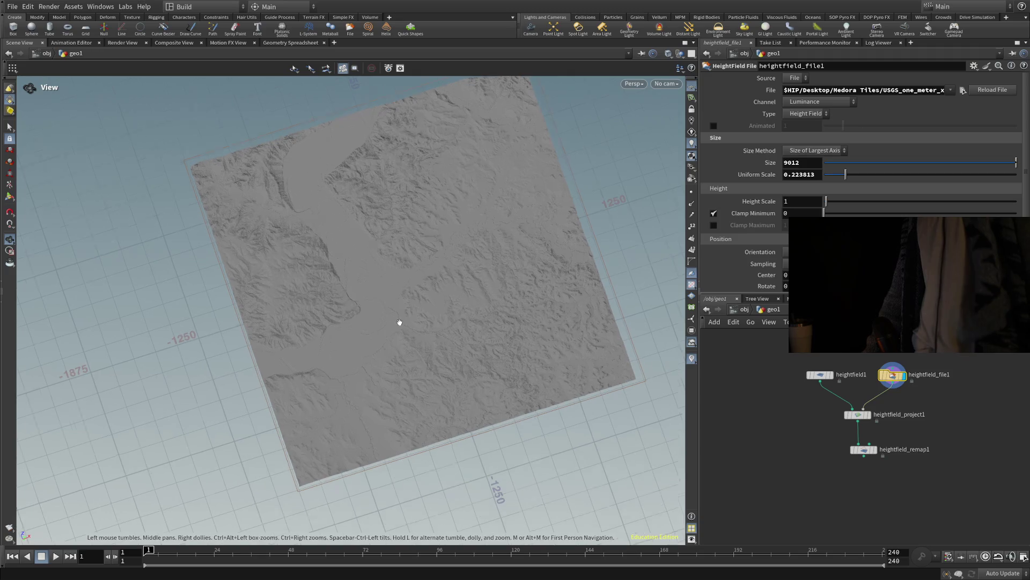
scroll(400, 322, up, 2)
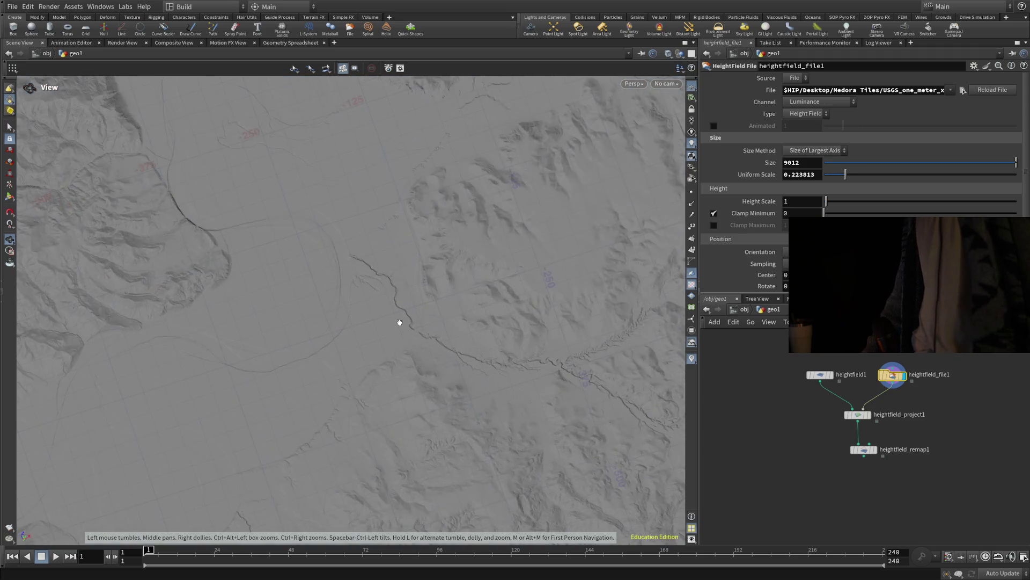
mouse_move(399, 314)
mouse_down()
mouse_move(421, 177)
mouse_move(344, 387)
mouse_up()
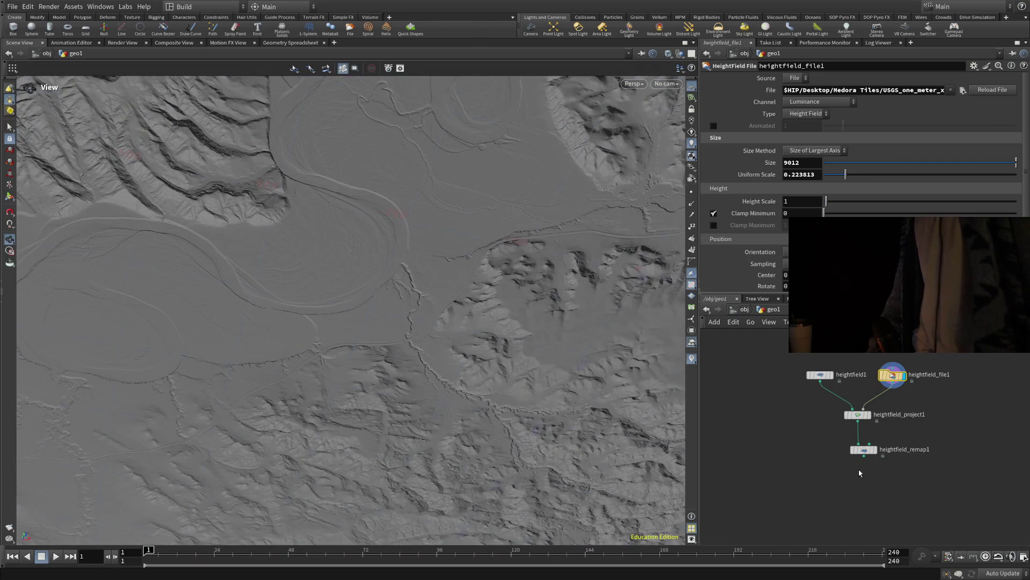
click(863, 453)
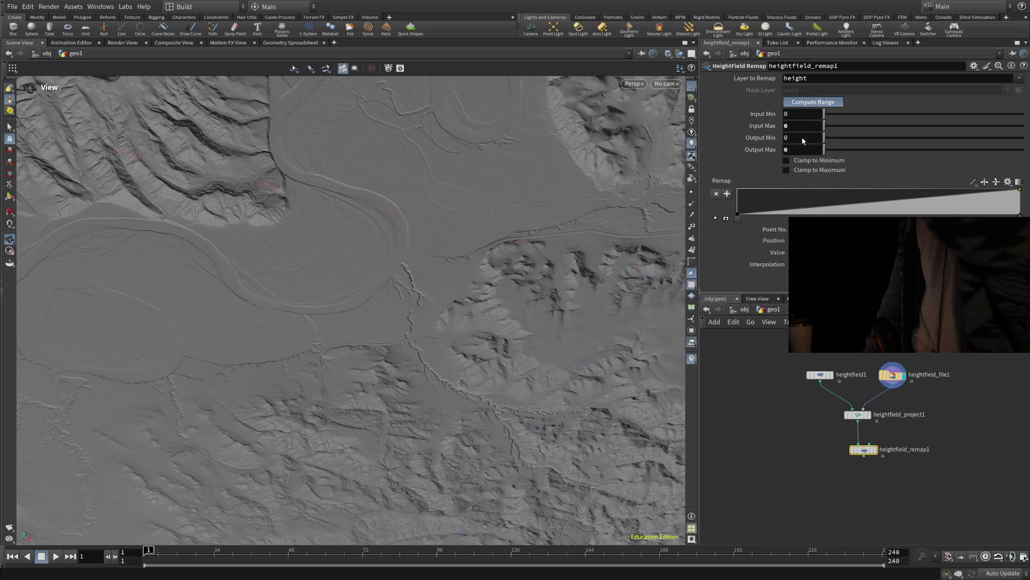
Compute heightfield_remap1's range (135.93–175.88) and set Output Min 0 and Output Max 1
click(813, 102)
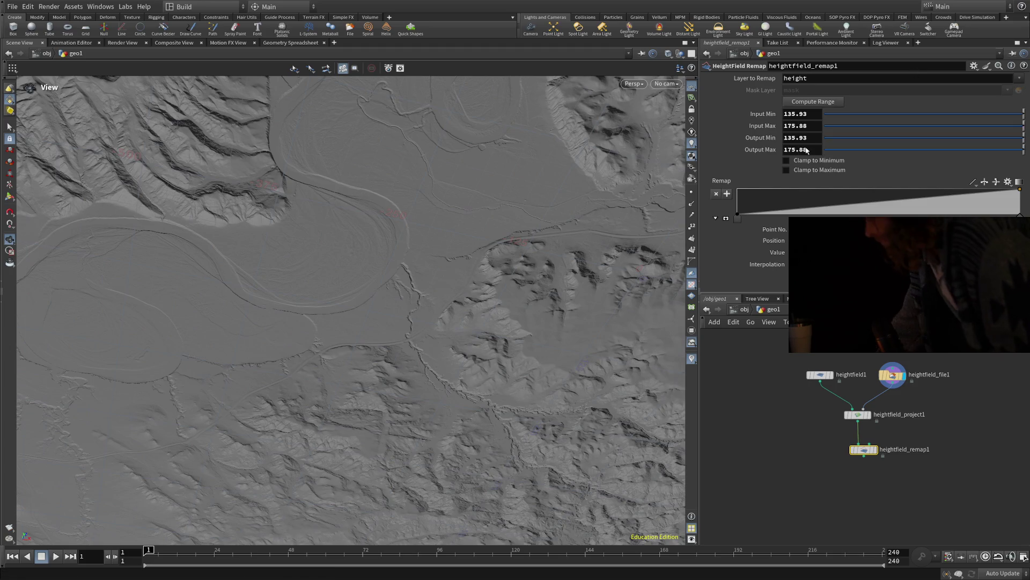
click(808, 138)
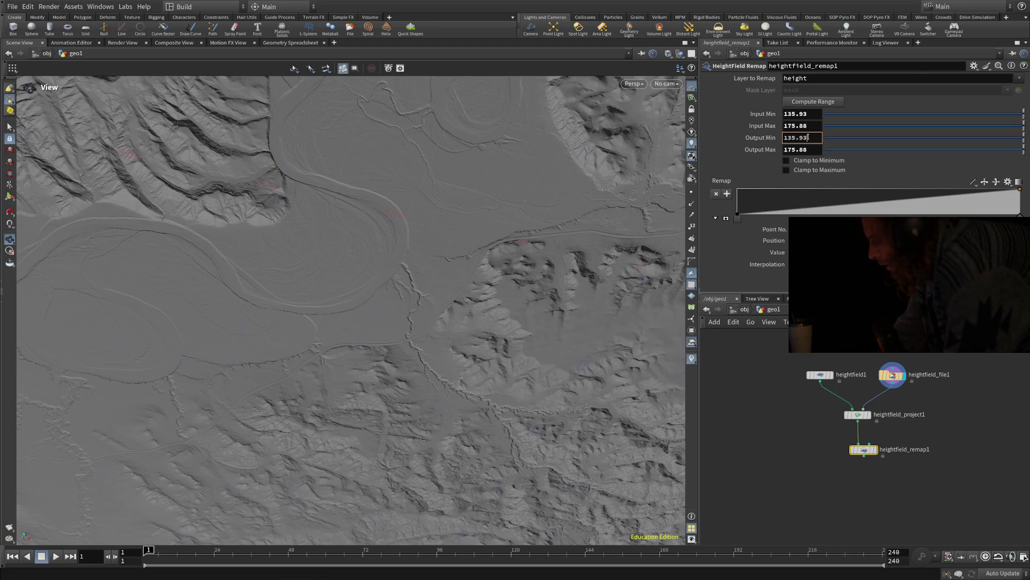
double_click(808, 138)
text(0)
double_click(809, 149)
text(1)
key(Return)
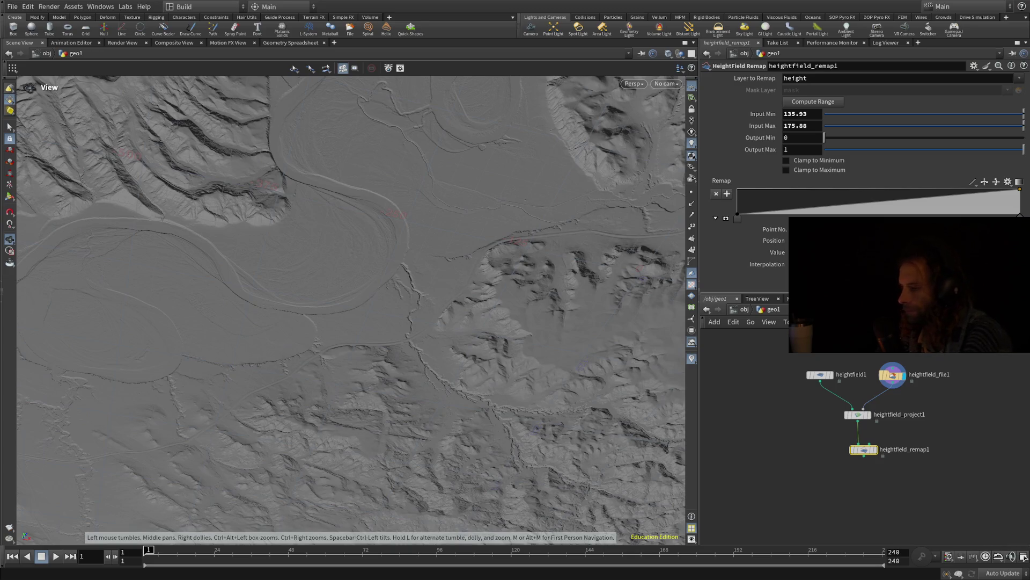
scroll(419, 181, down, 5)
scroll(420, 181, up, 4)
scroll(419, 182, up, 6)
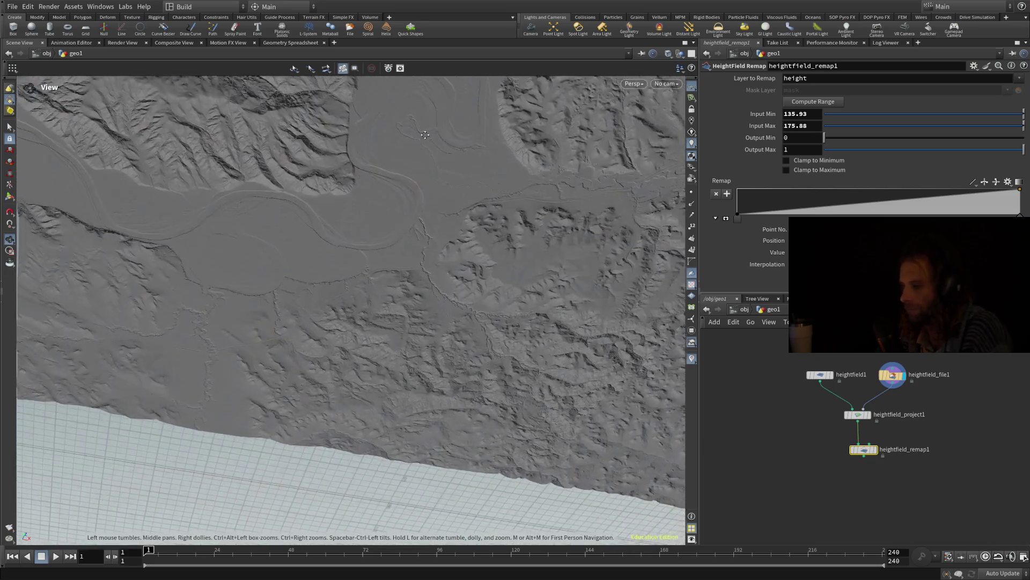
scroll(344, 173, up, 2)
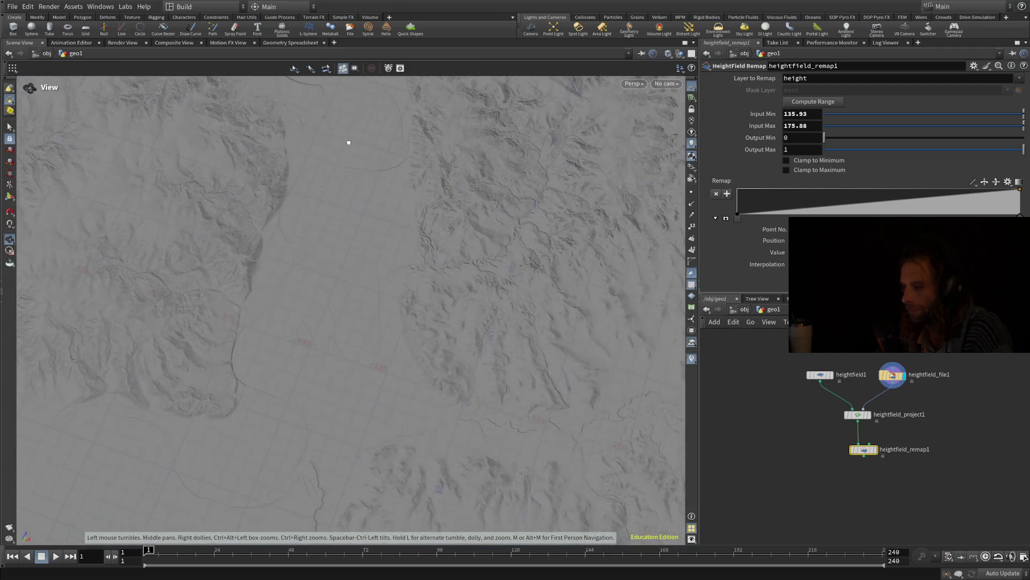
scroll(333, 247, up, 4)
drag(322, 196, 337, 138)
drag(319, 187, 397, 156)
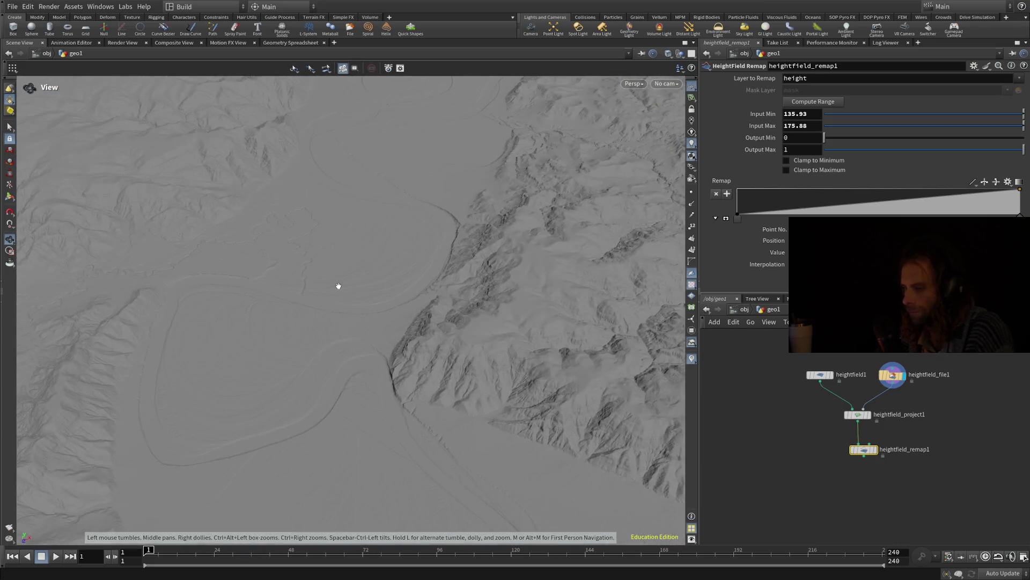
scroll(338, 290, up, 3)
scroll(356, 320, up, 5)
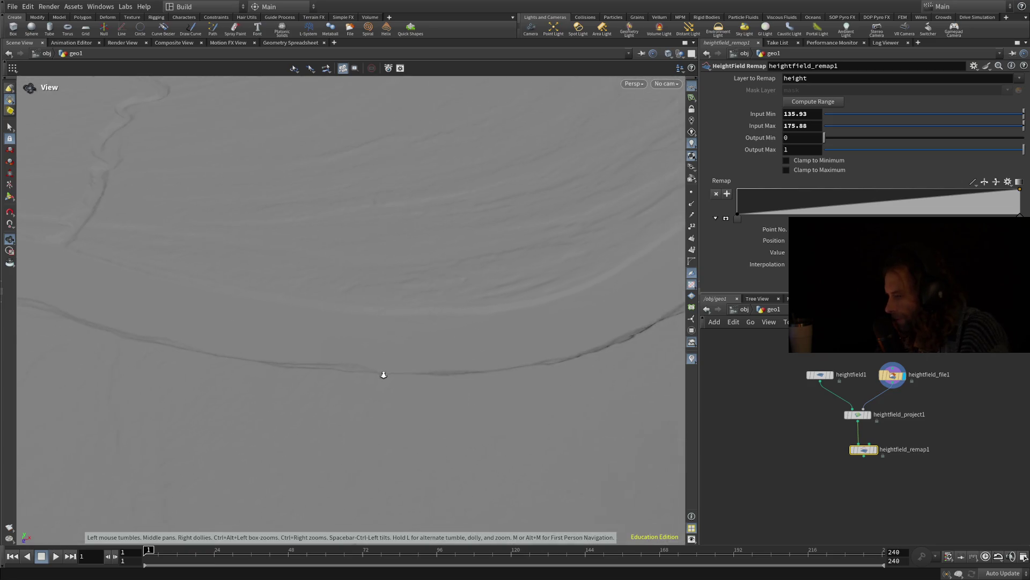
scroll(427, 409, down, 5)
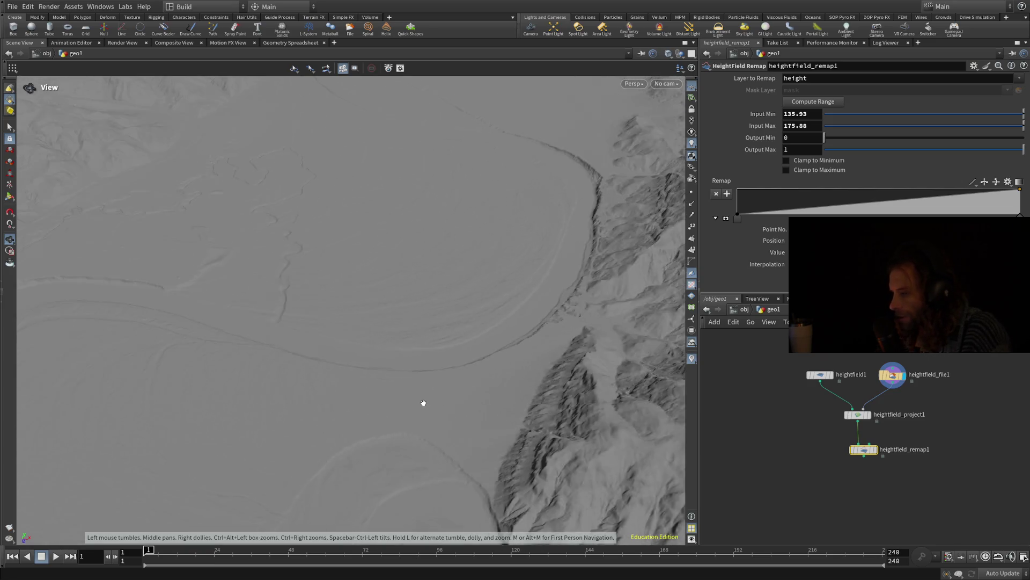
mouse_move(421, 398)
mouse_down()
mouse_move(340, 421)
mouse_move(299, 456)
mouse_move(157, 414)
mouse_move(161, 375)
mouse_up()
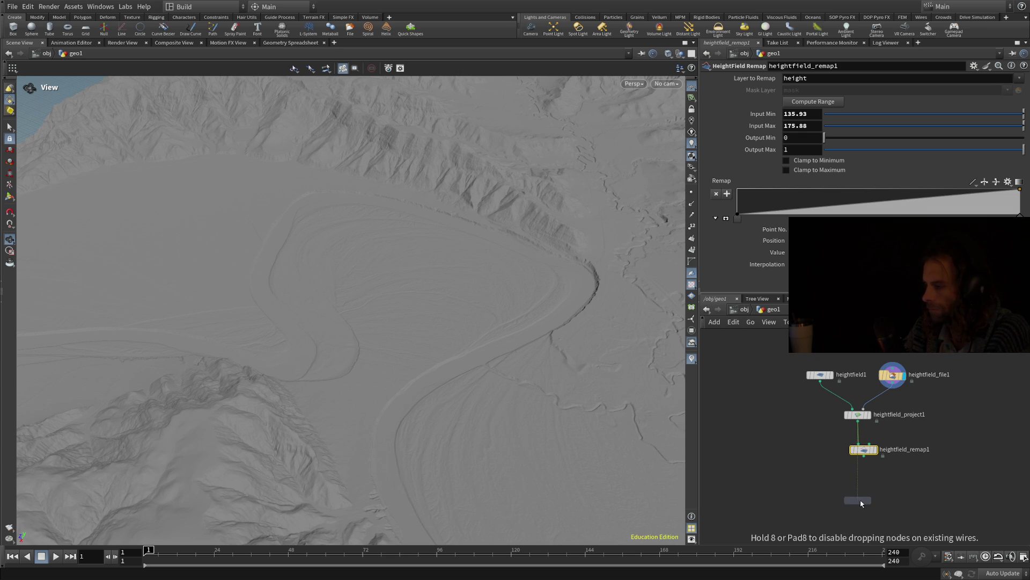
Wire a heightfield_output1 node below heightfield_remap1 and save the scene as Elkhorn60527.hipnc
click(868, 505)
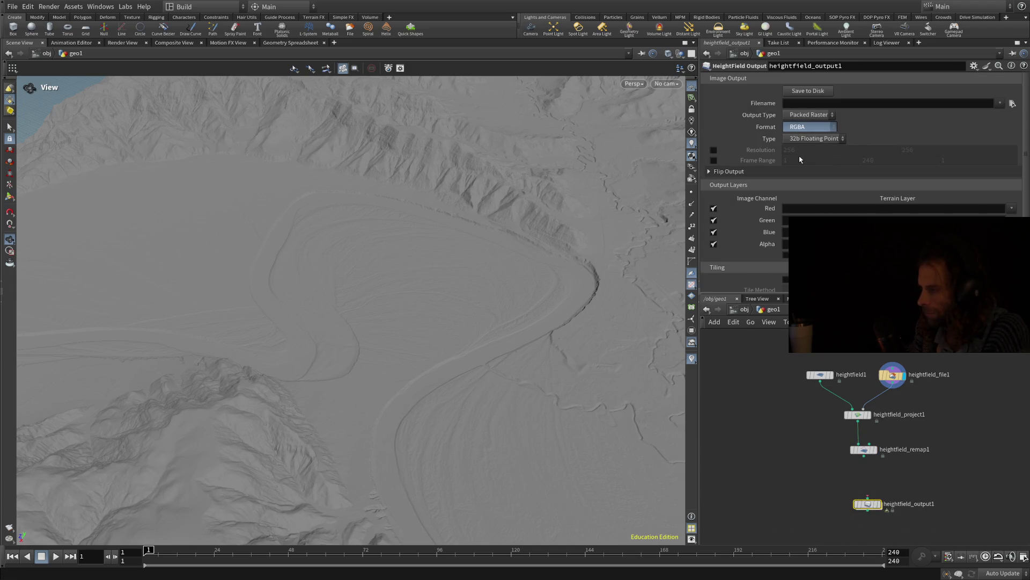
scroll(812, 138, up, 1)
drag(863, 453, 868, 499)
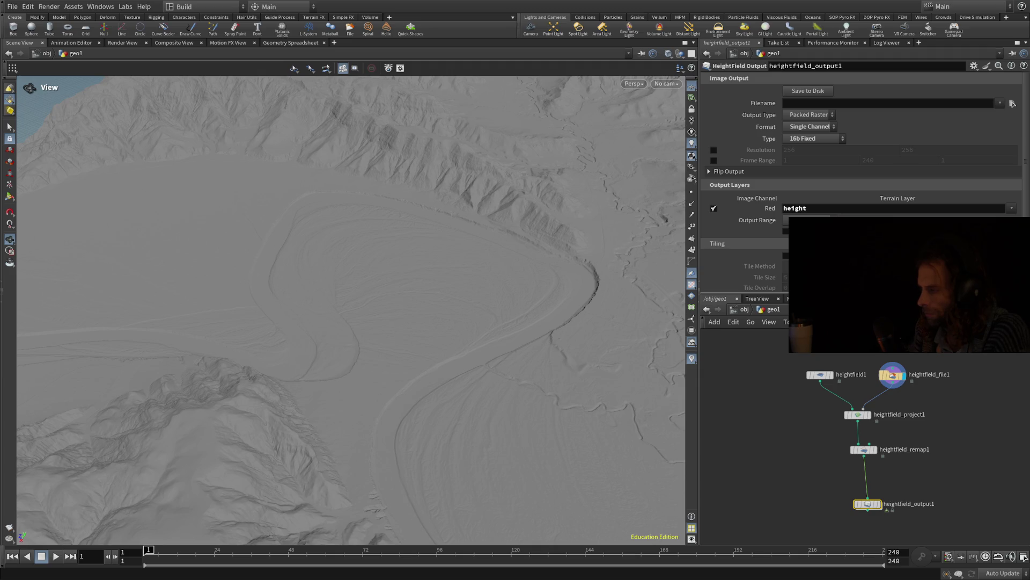
drag(867, 503, 863, 483)
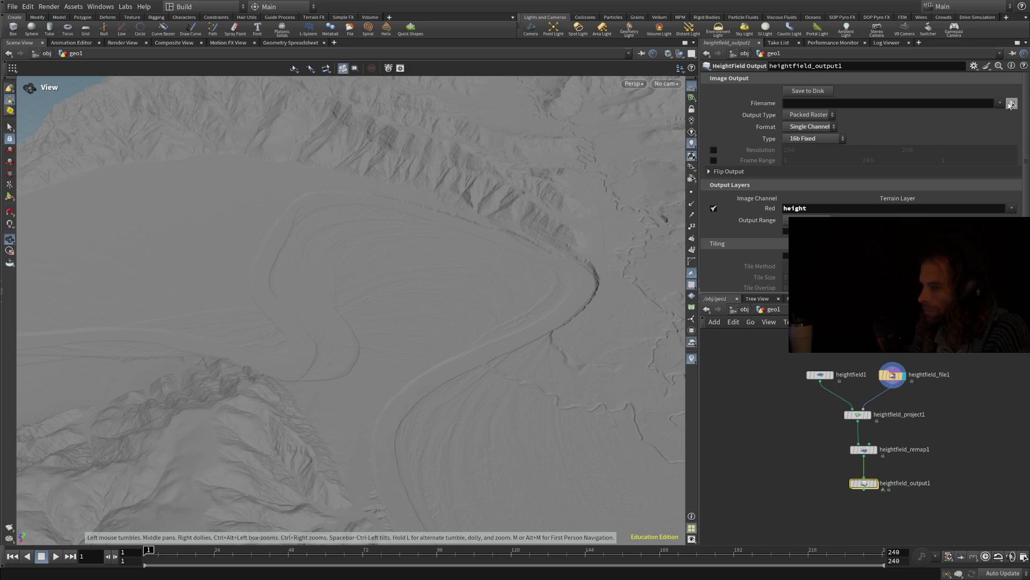
click(11, 7)
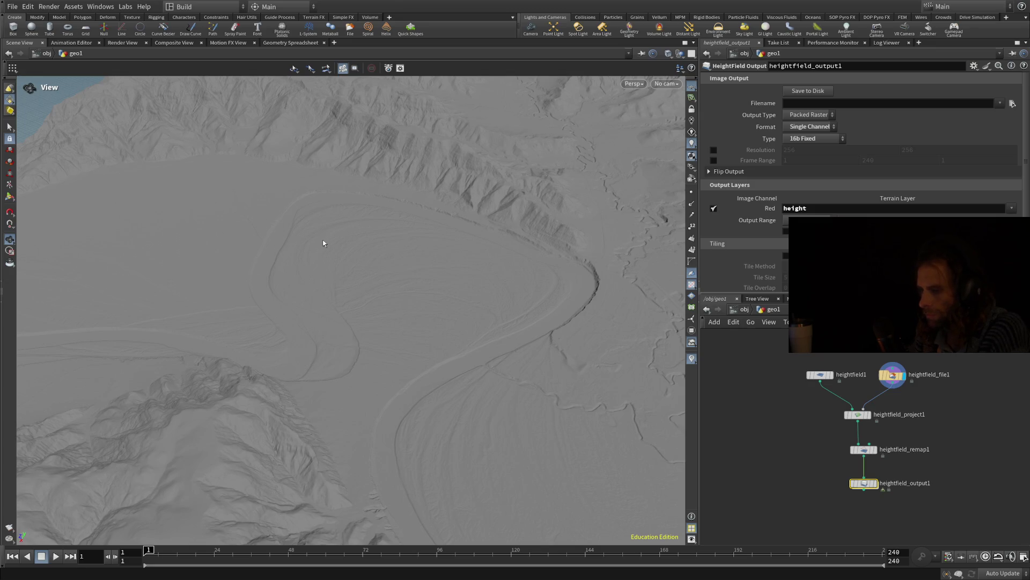
key(ctrl+s)
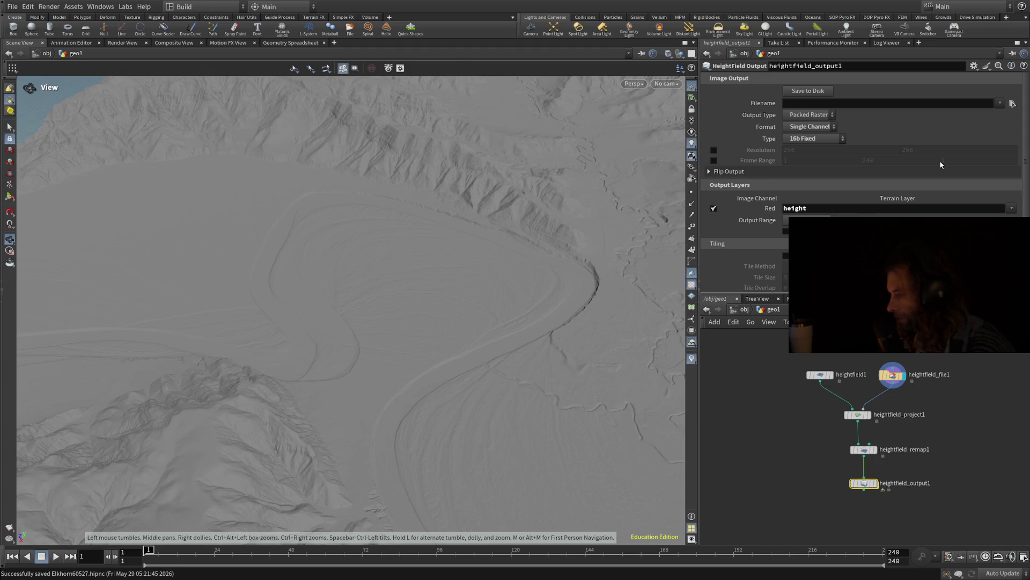
Set the output Filename to $hip/desktop/2k Map Tiles/elkhorn_x1_y1.png and save the tile to disk
click(946, 104)
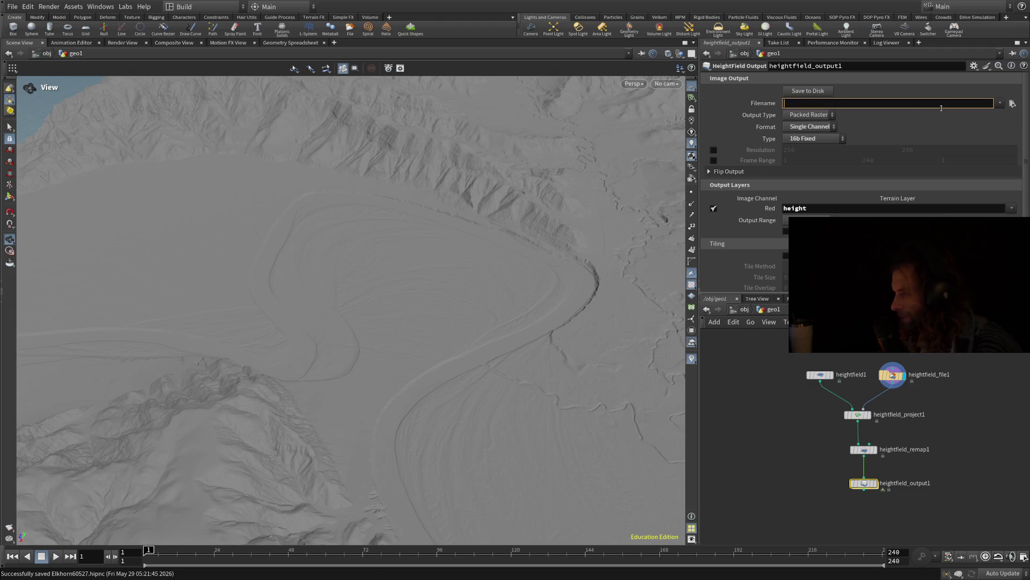
text($hip/)
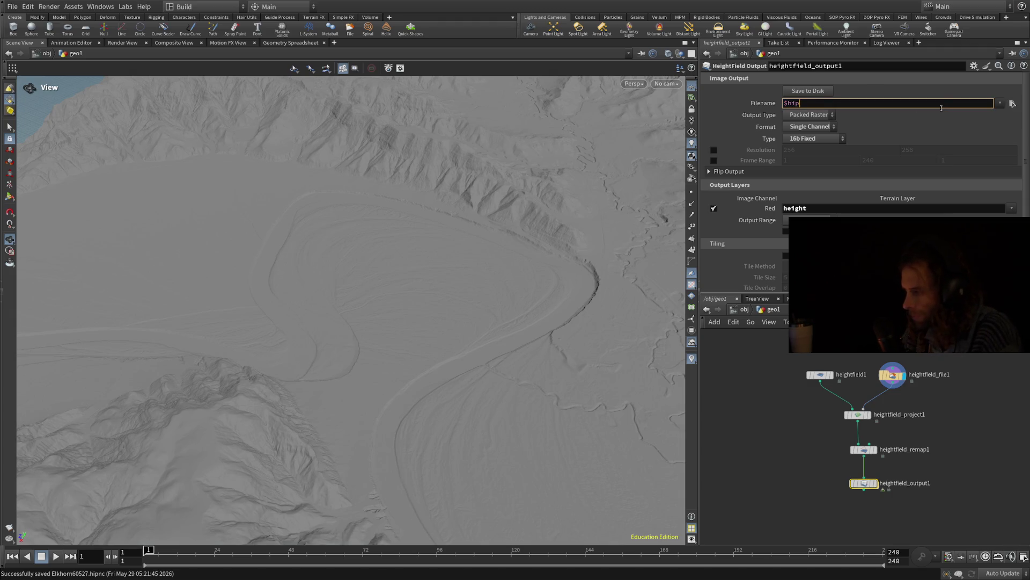
text(desktop/)
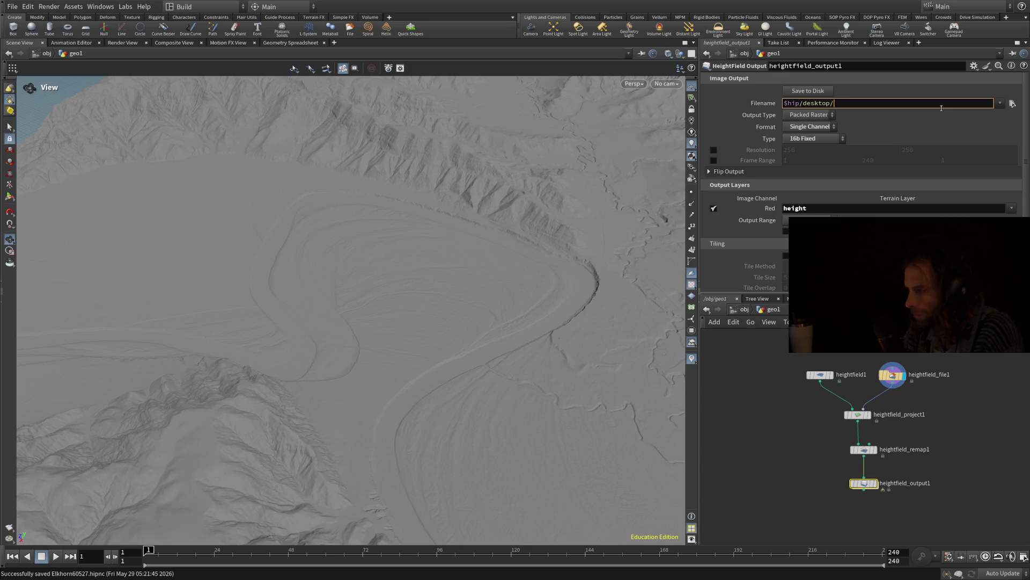
text(2k Map Tiles/)
text(elkhorn)
text(_x)
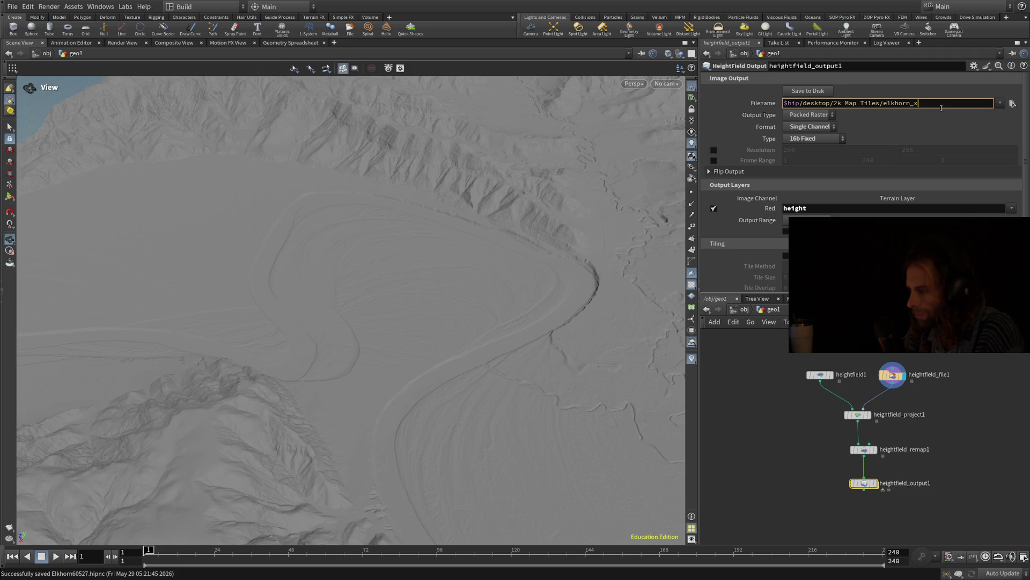
text(1)
key(BackSpace)
text(_y1)
text(.png)
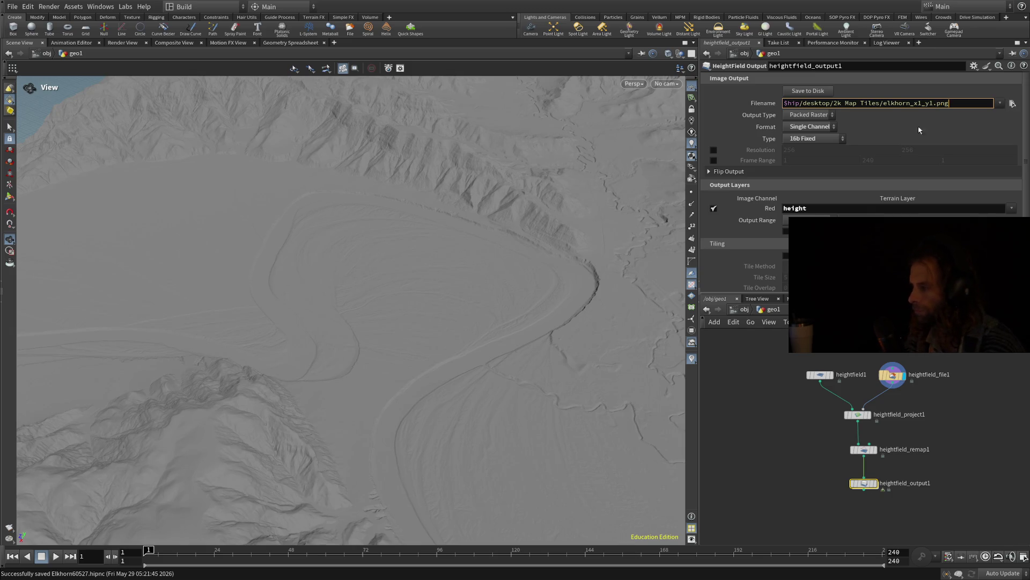
click(808, 92)
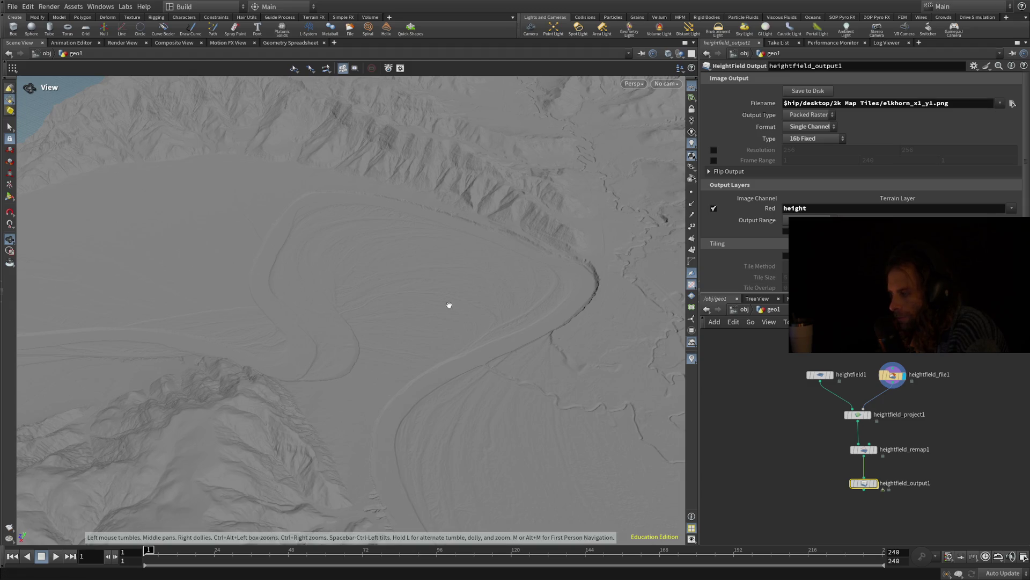
Orbit the viewport around the terrain to inspect it
drag(448, 303, 418, 398)
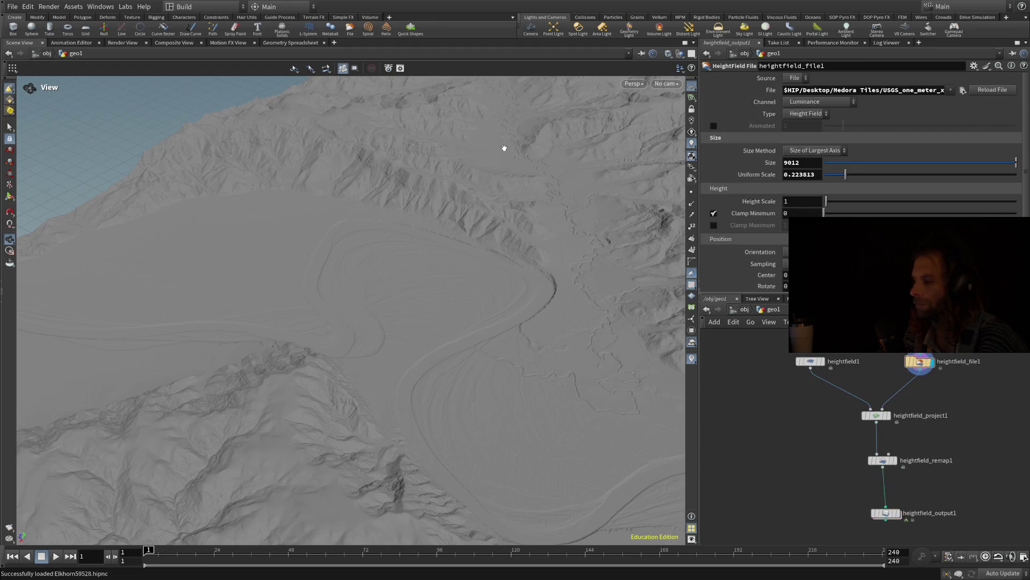
Frame the heightfield and review each node, including remap range 311.117–358.382 and elkhorn_x1_y0.png output
key(h)
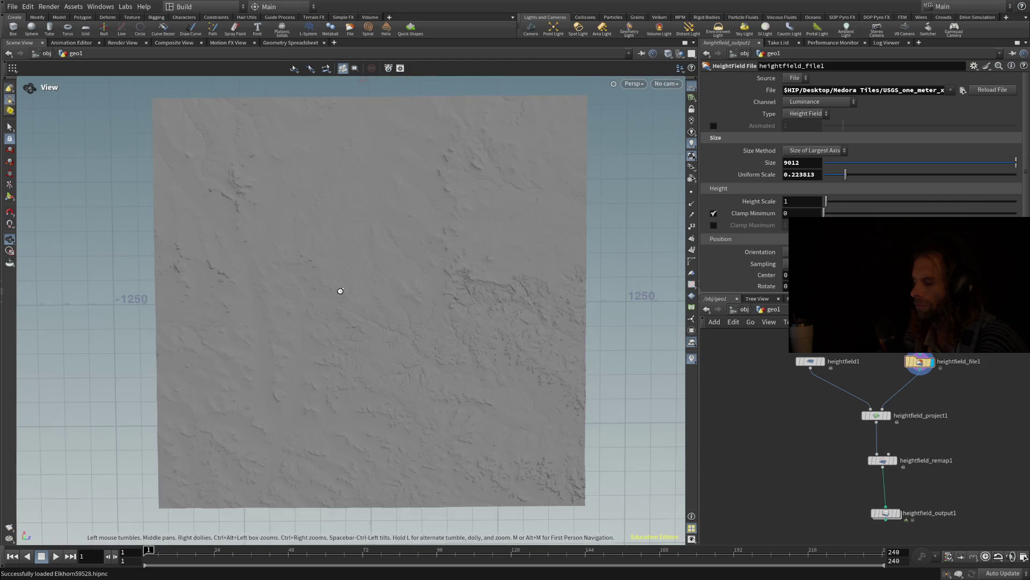
scroll(345, 252, up, 2)
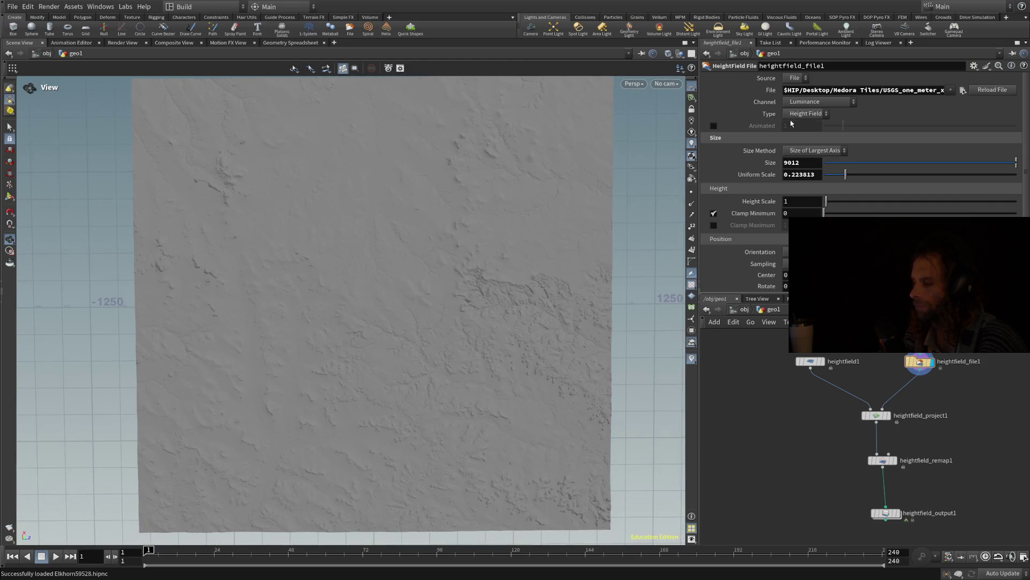
click(813, 362)
click(877, 415)
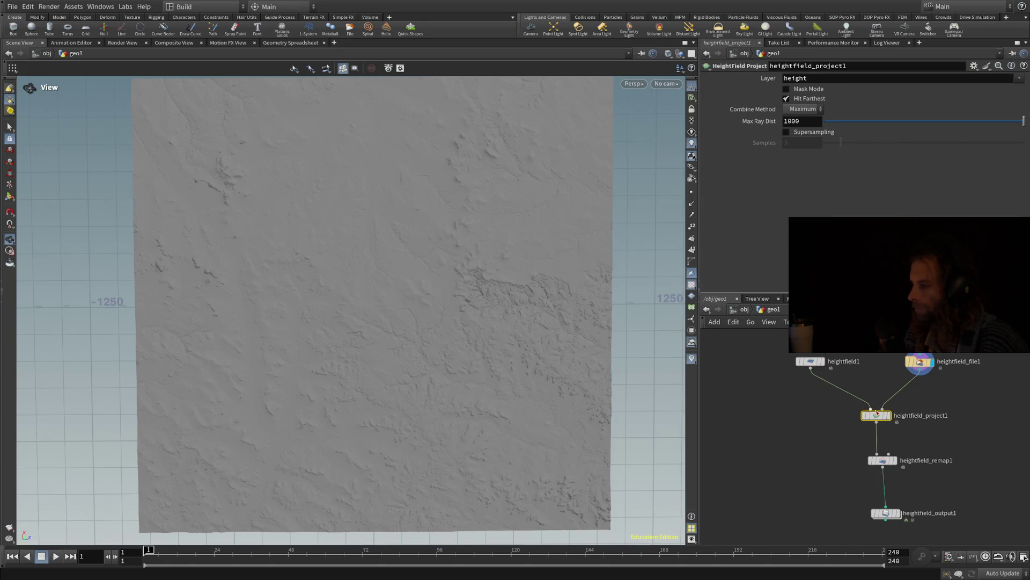
click(882, 460)
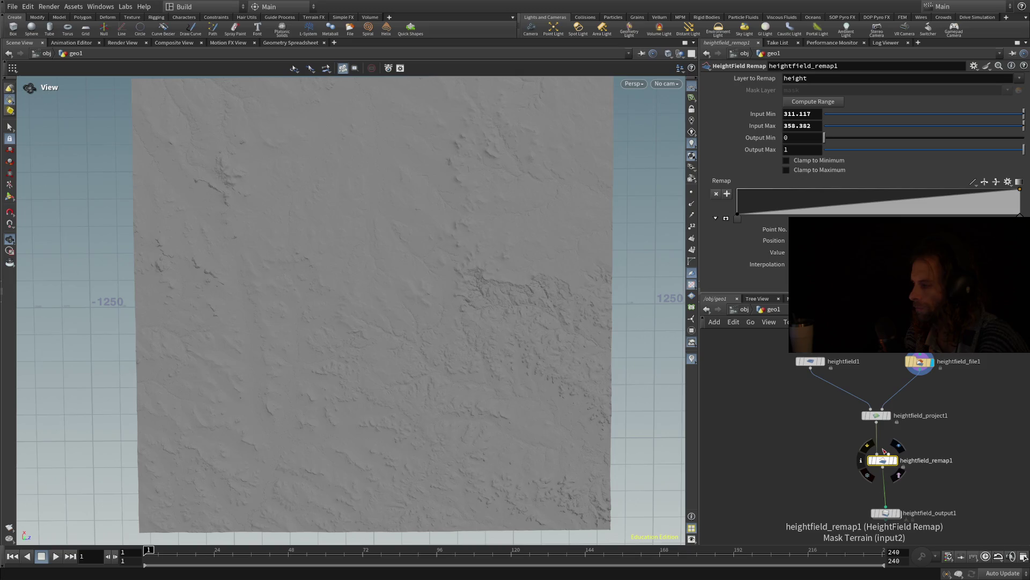
click(885, 512)
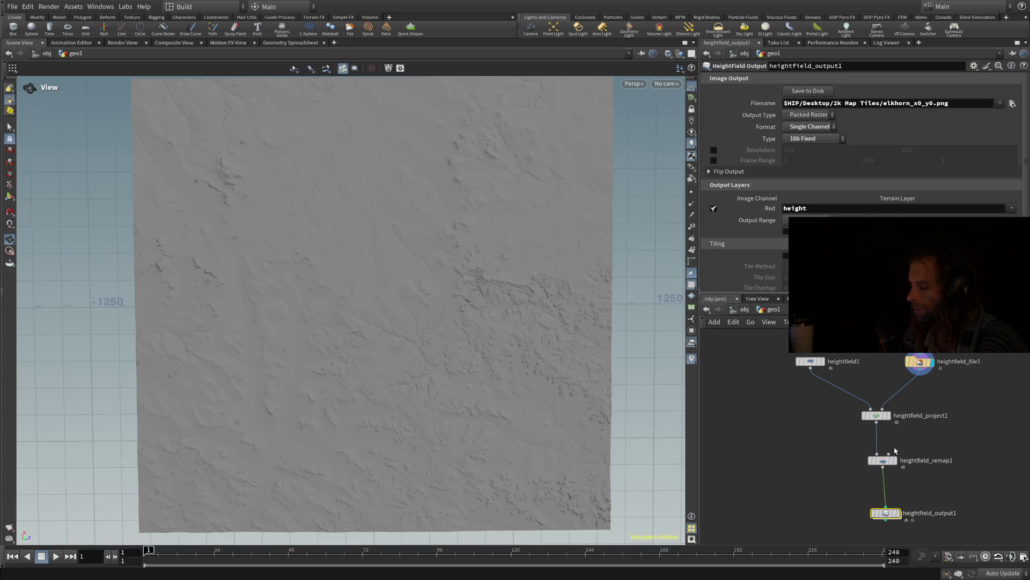
click(882, 460)
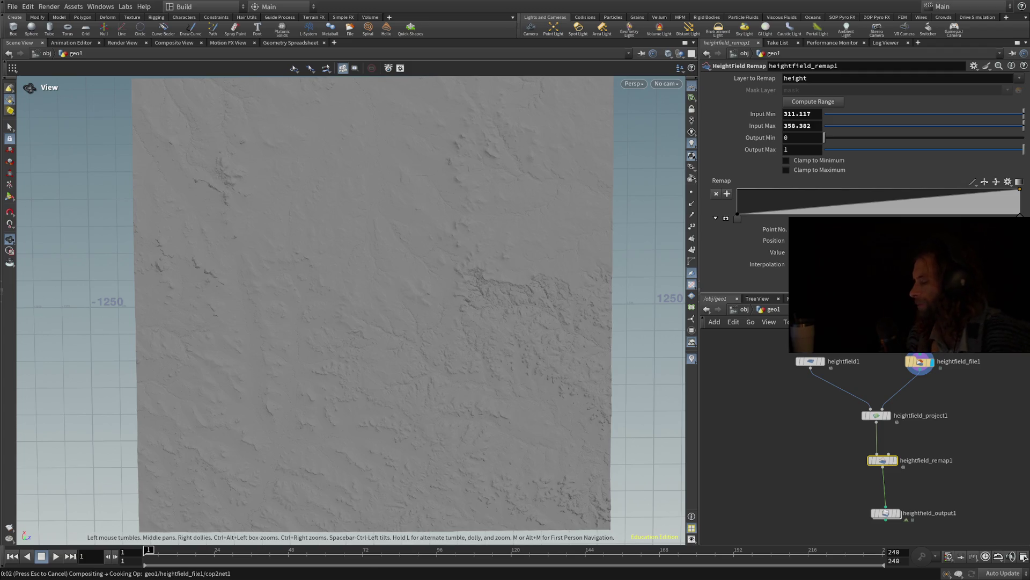
Compute heightfield_remap1's input range (141.315–171.087) and set its output minimum to 0
click(870, 457)
click(820, 105)
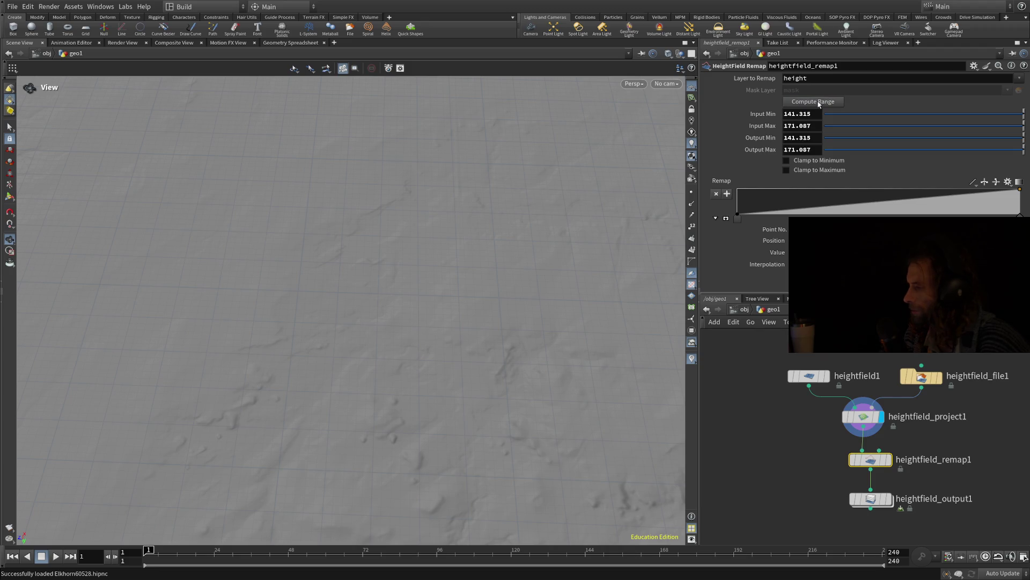
double_click(799, 138)
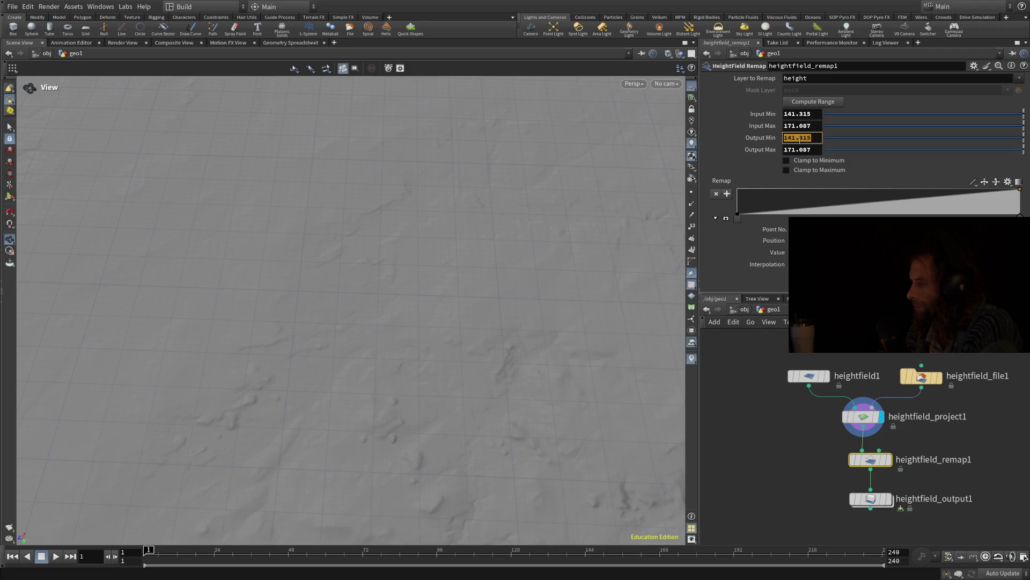
text(0)
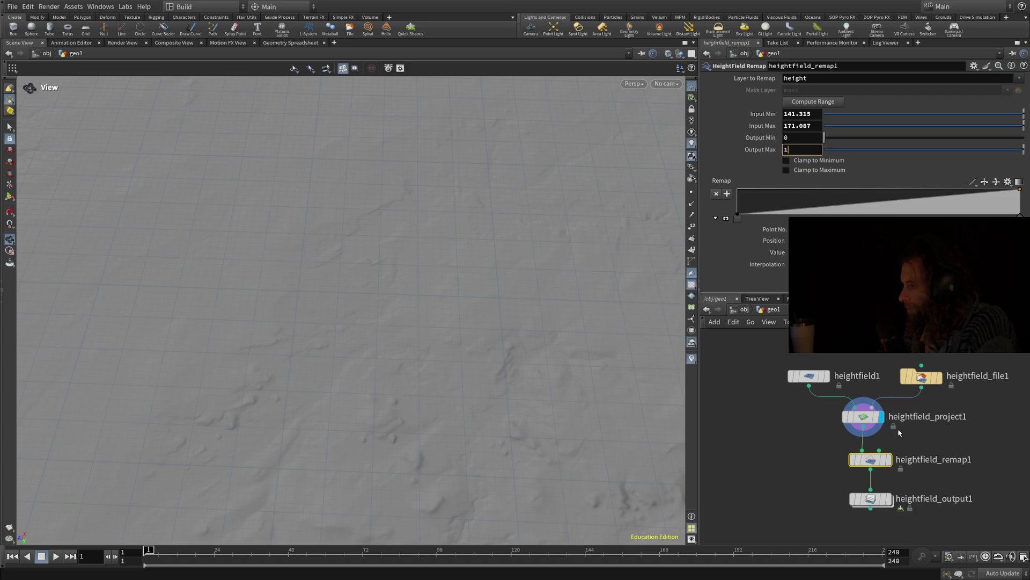
Save the tile from heightfield_output1 to disk and dive into its internal compositing network
click(870, 500)
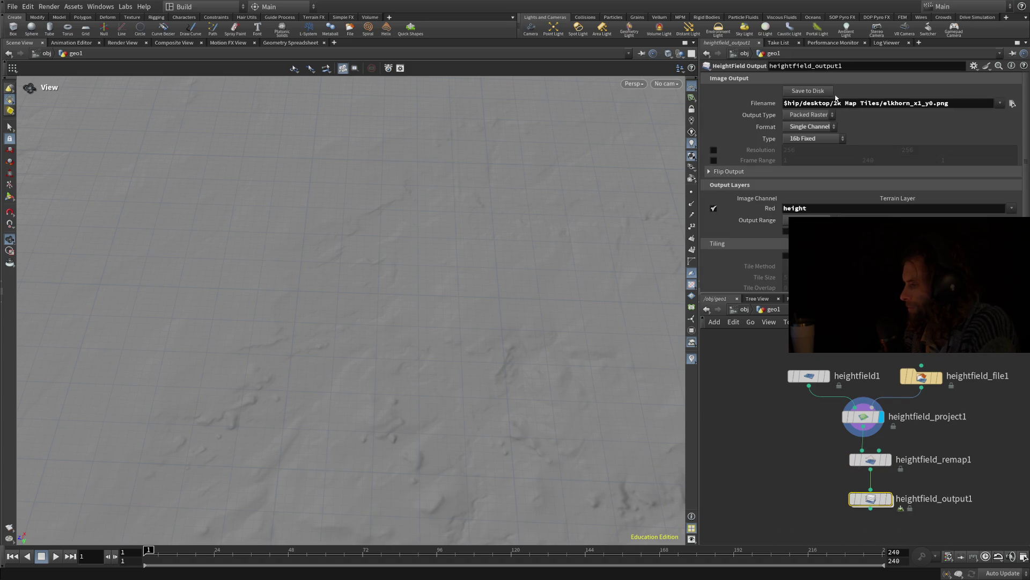
click(815, 95)
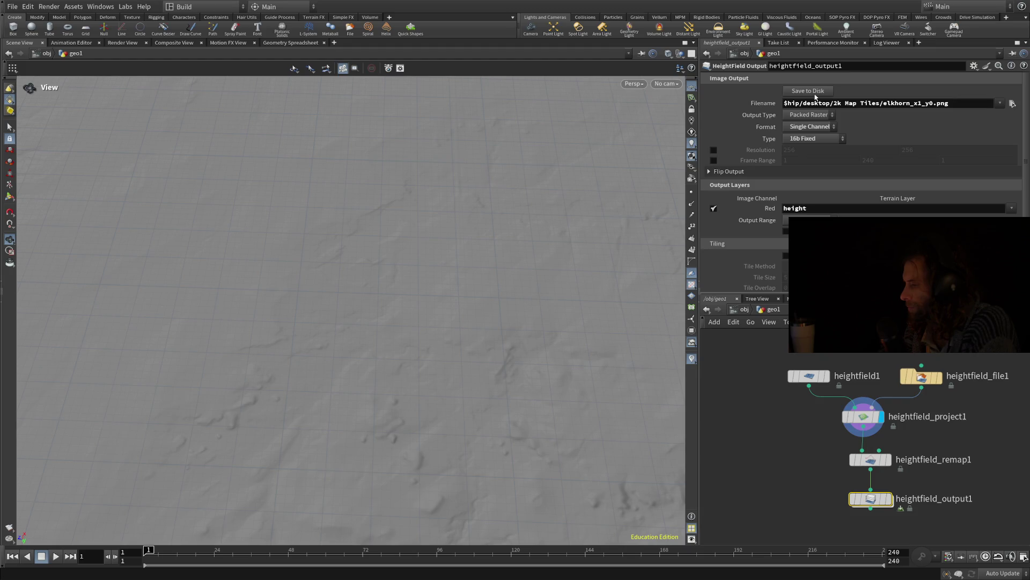
click(871, 460)
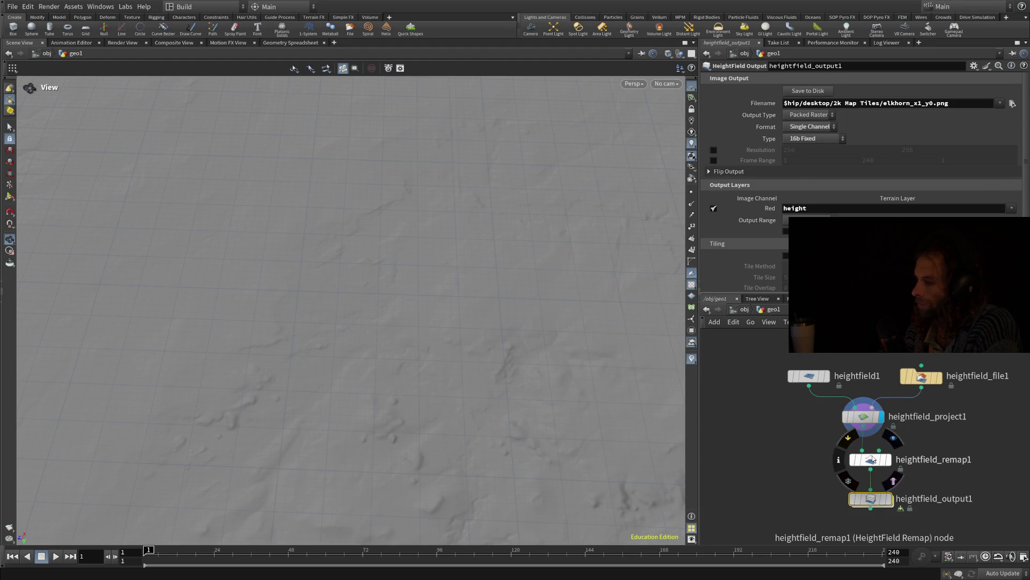
mouse_move(871, 474)
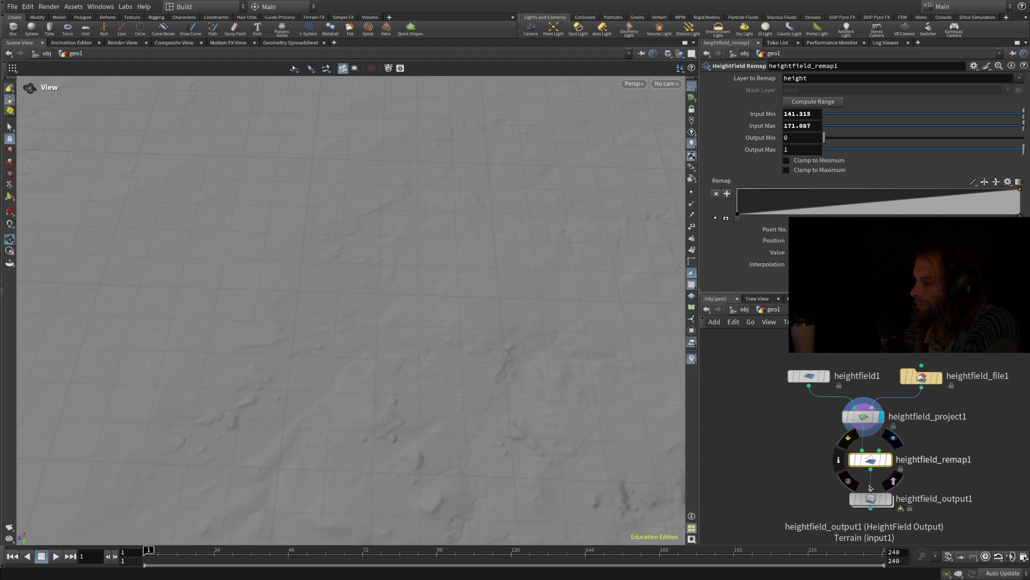
double_click(870, 498)
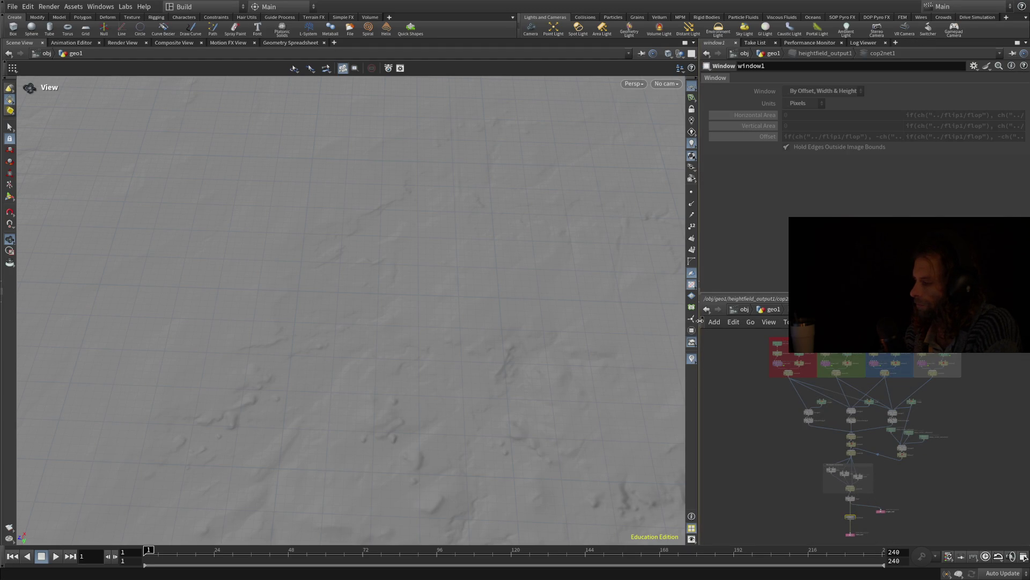
Return to the geo1 network and review heightfield1's grid size settings
click(706, 310)
click(823, 379)
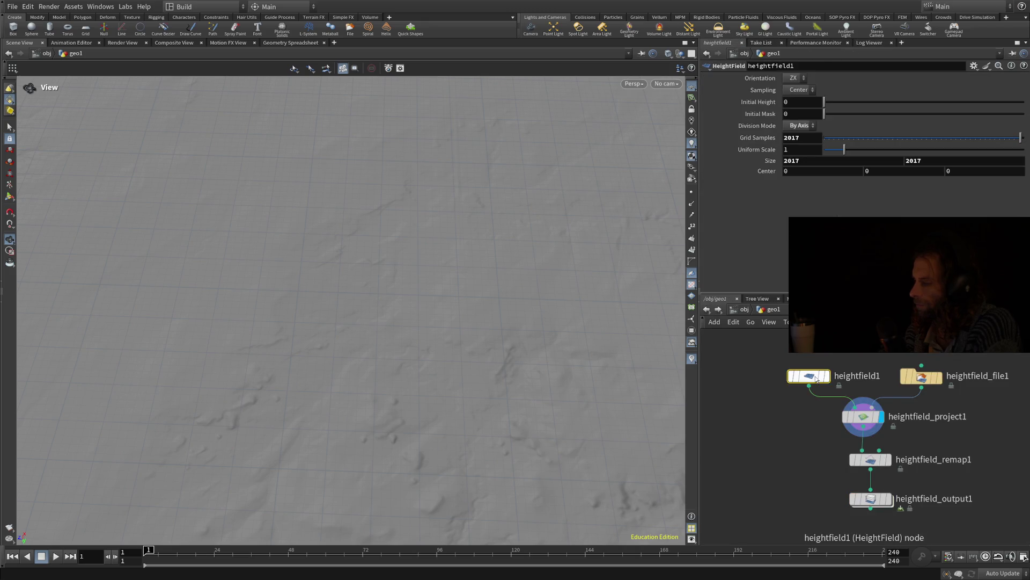
mouse_move(915, 378)
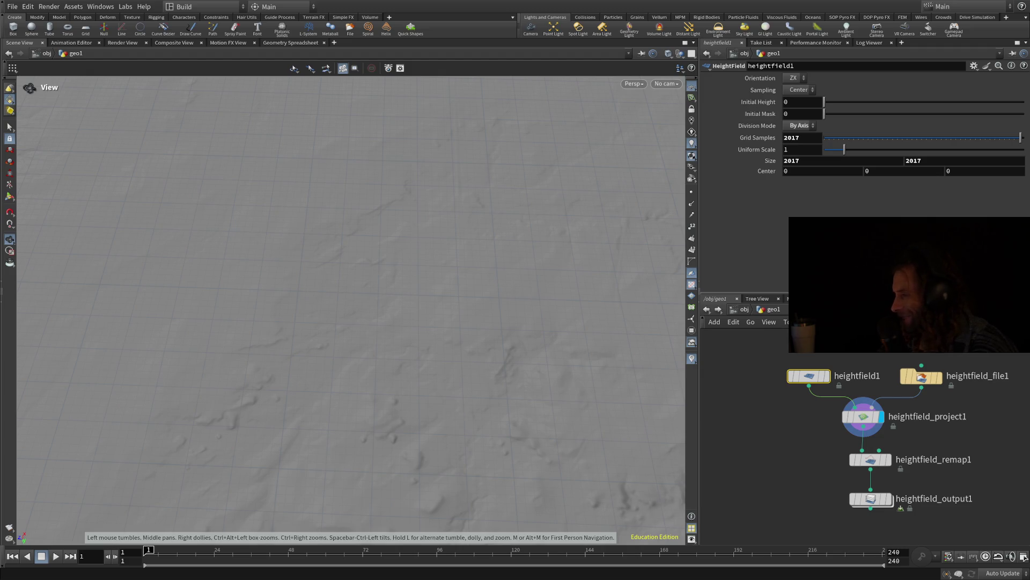
scroll(778, 365, down, 3)
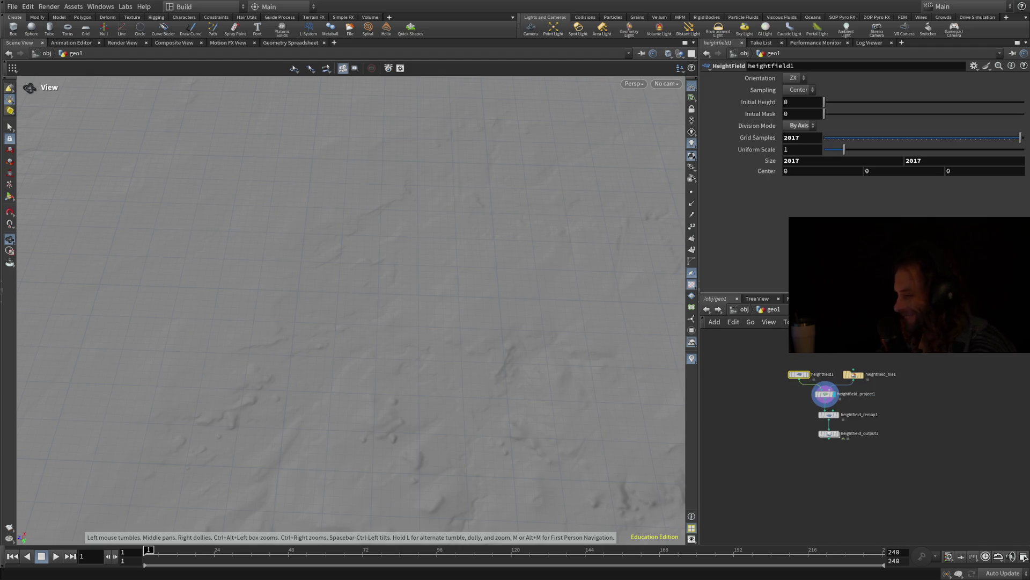
scroll(813, 393, up, 3)
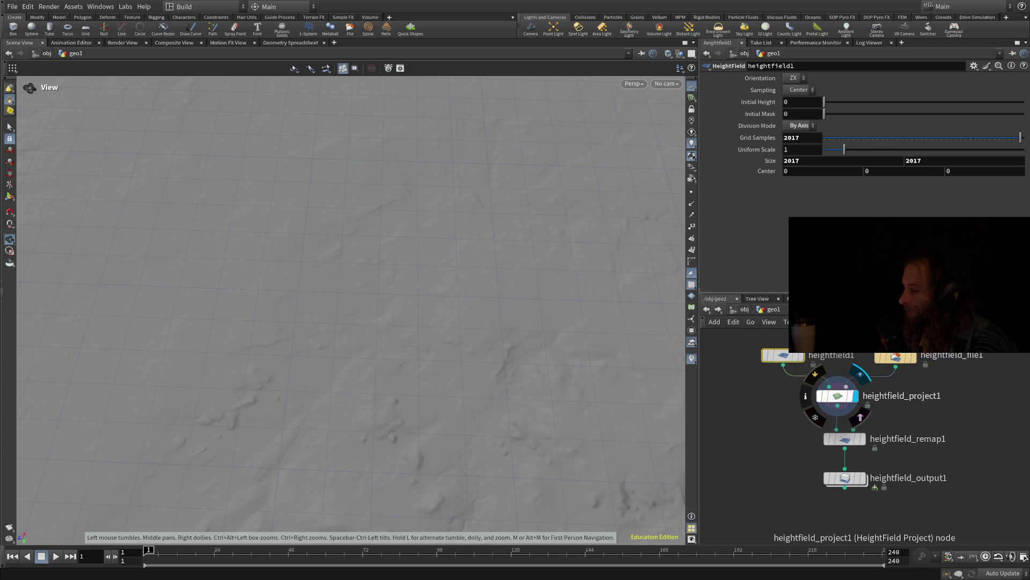
Check heightfield_remap1's range, then write elkhorn_x1_y0.png from heightfield_output1
click(845, 439)
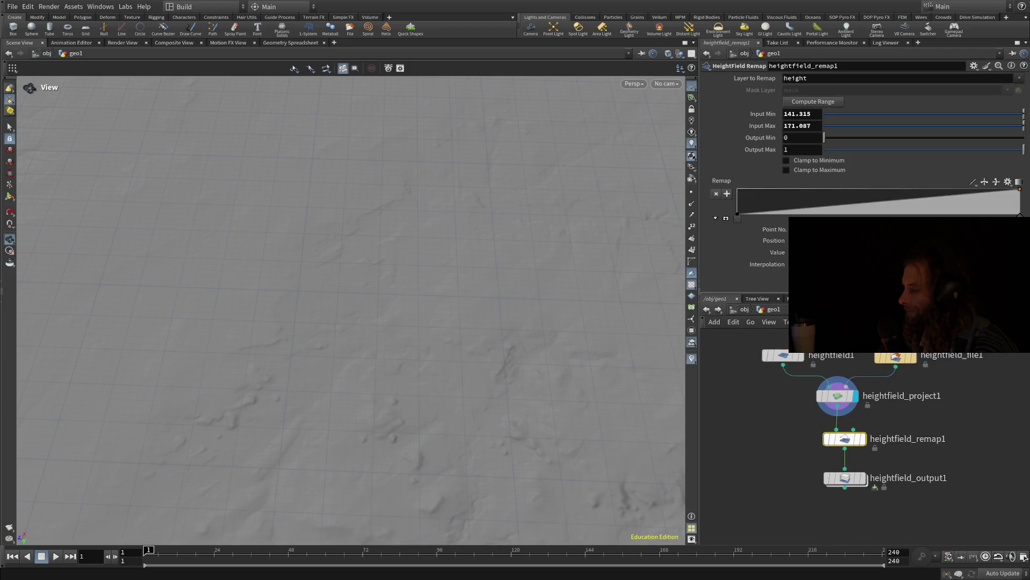
click(844, 478)
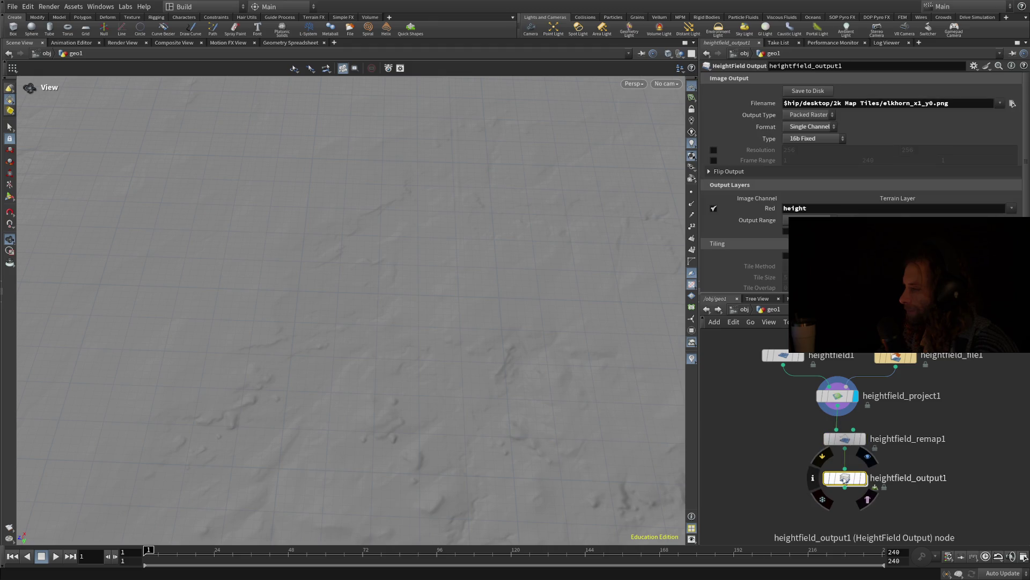
click(814, 92)
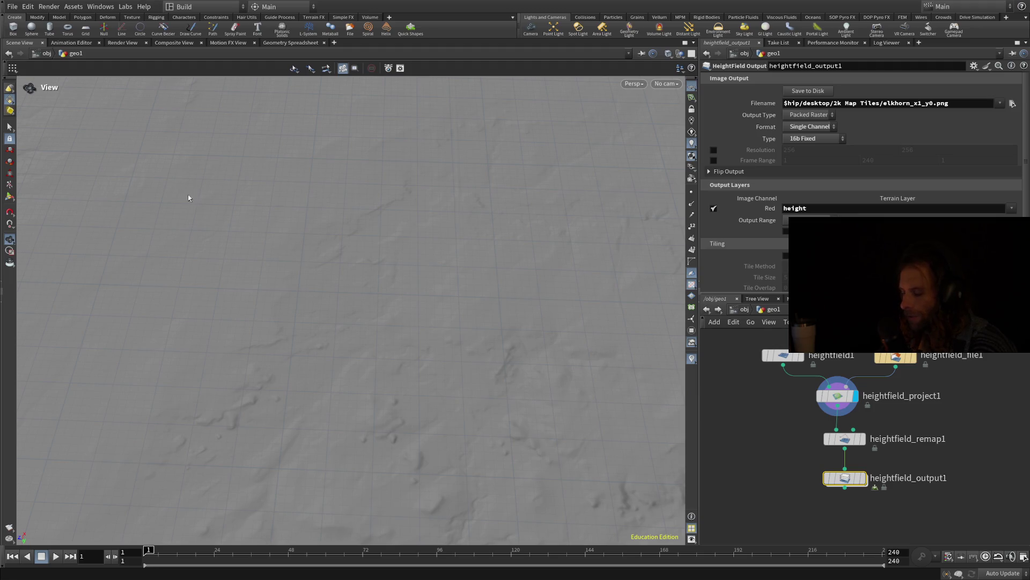
Switch the viewport to view navigation to look over the terrain tile
key(space)
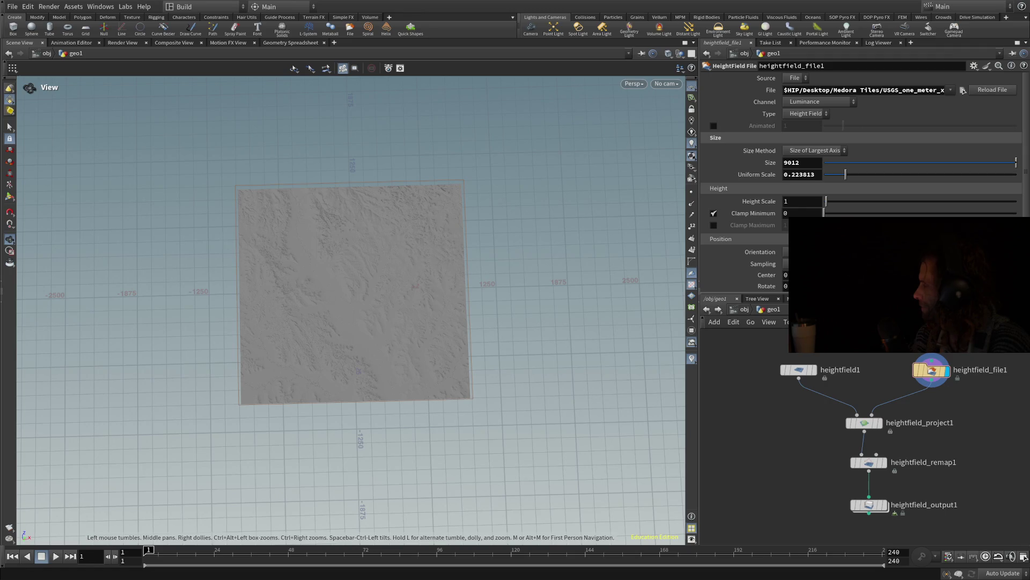
Assign the height layer to heightfield_output1's Red channel and save elkhorn_x0_y1.png
mouse_move(865, 423)
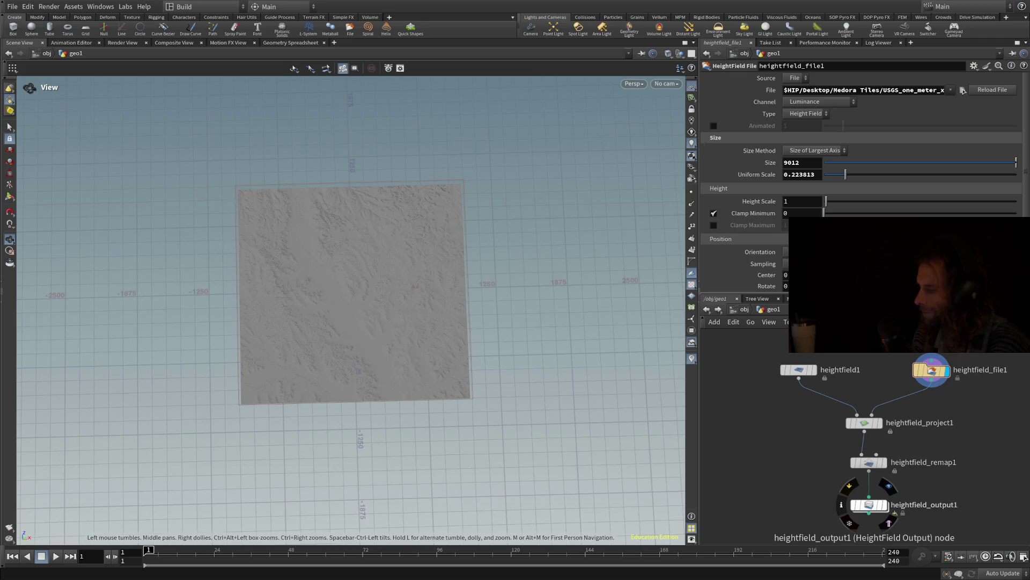
click(880, 505)
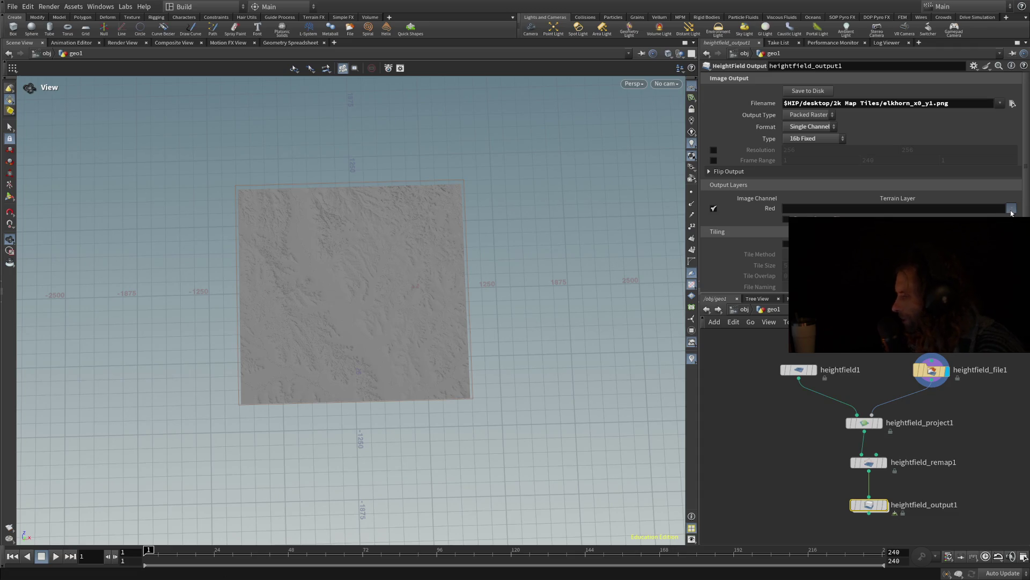
click(1011, 209)
click(998, 220)
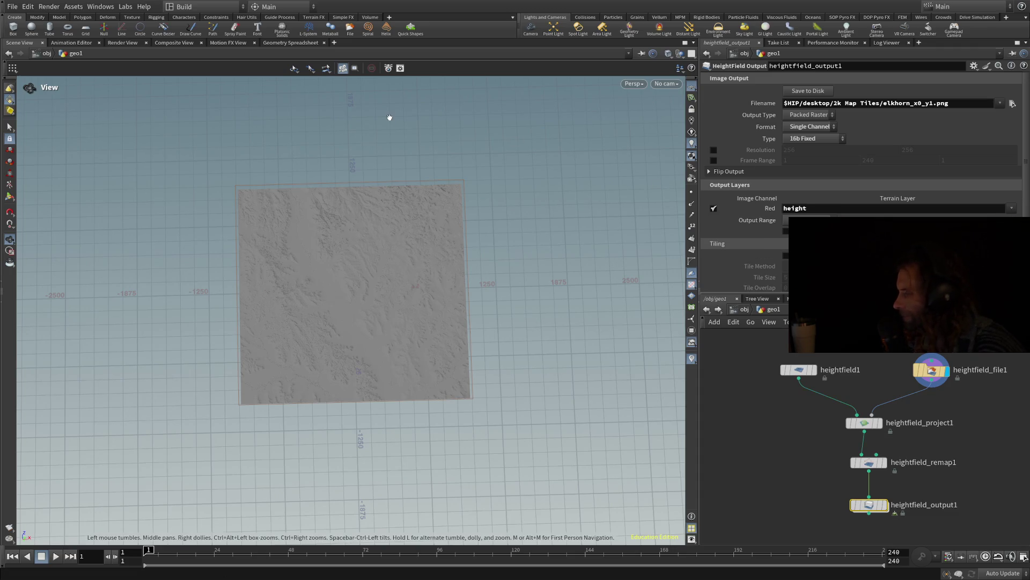
click(808, 92)
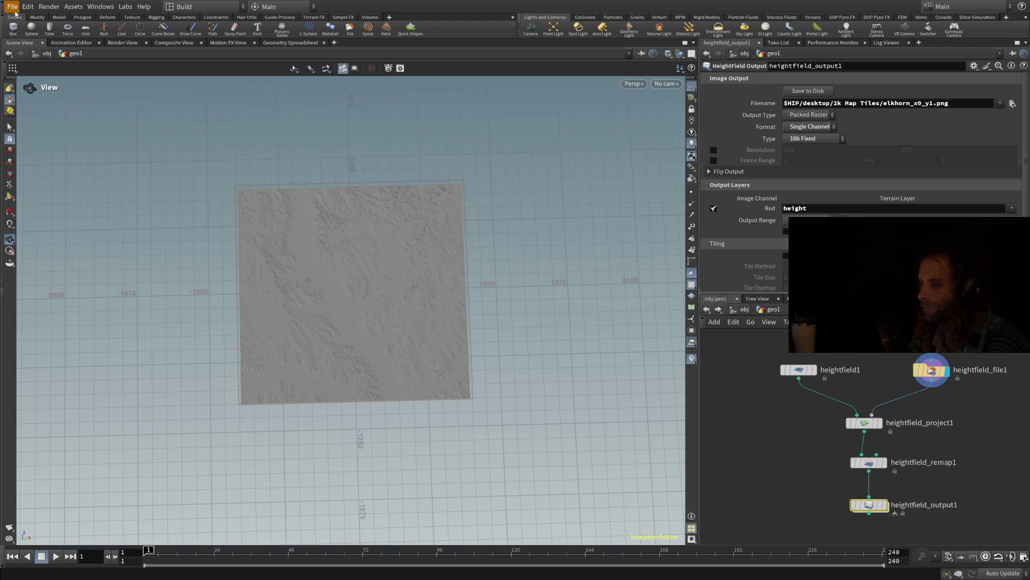
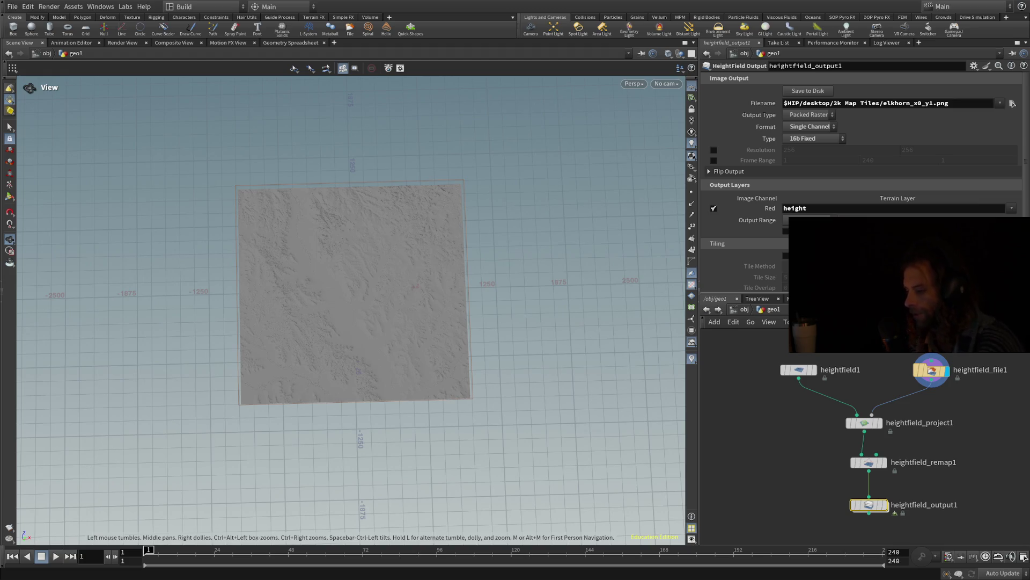
Check the heightfield1, heightfield_project1, heightfield_remap1 and heightfield_output1 node settings before importing
scroll(811, 374, up, 1)
scroll(767, 186, down, 2)
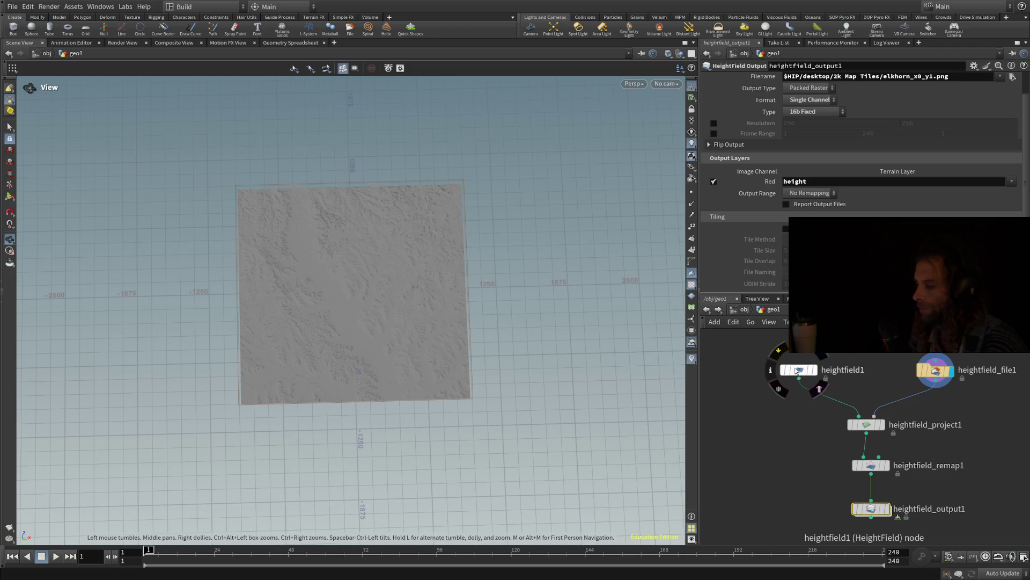
click(798, 370)
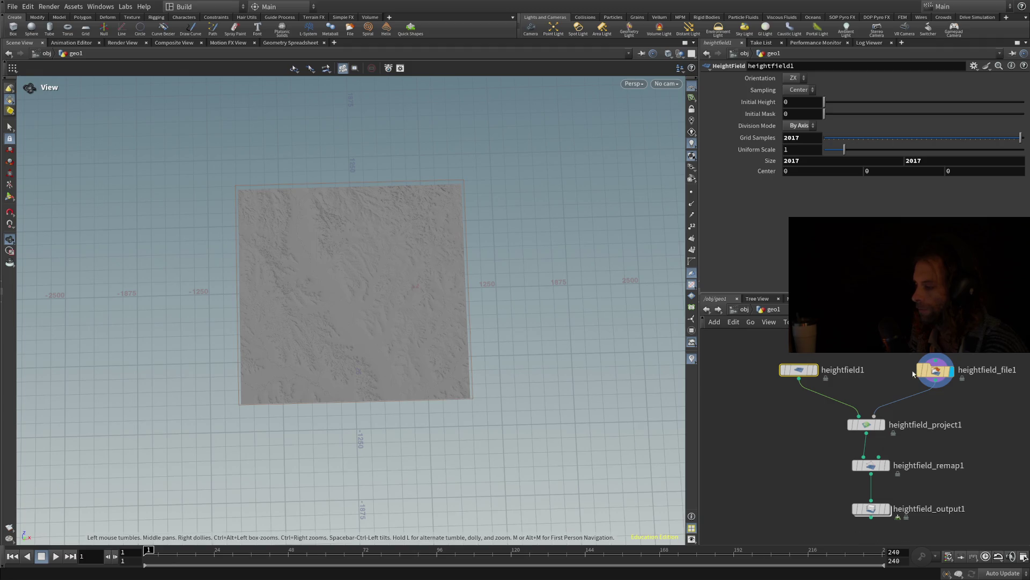
click(866, 424)
click(871, 465)
click(871, 508)
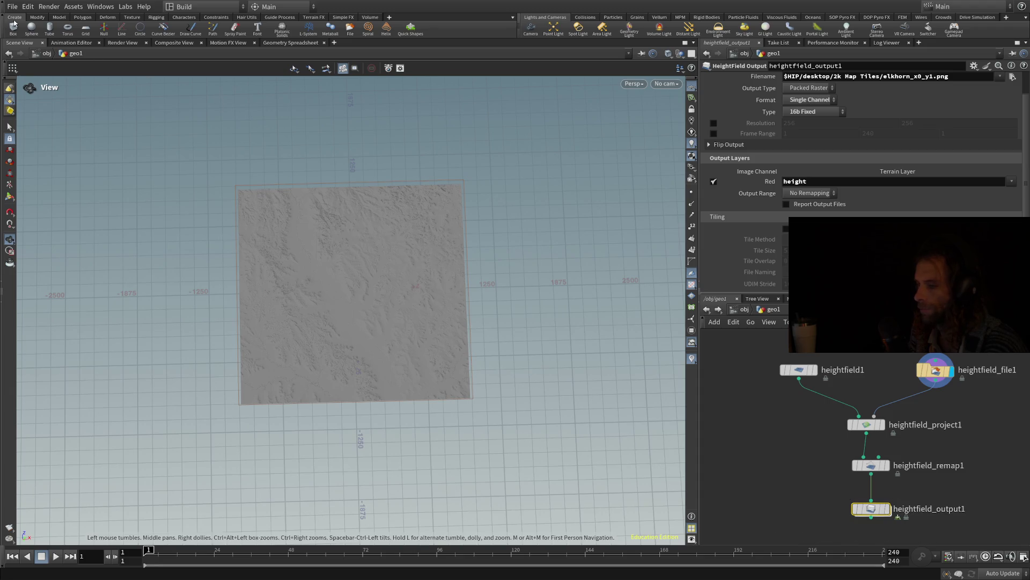
scroll(753, 241, up, 2)
scroll(752, 241, down, 2)
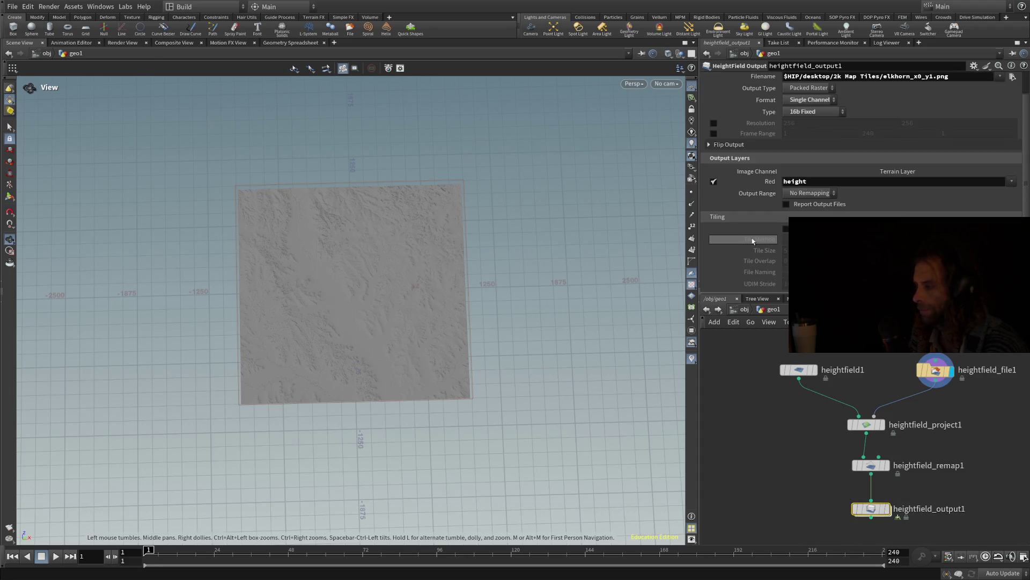
scroll(753, 241, up, 2)
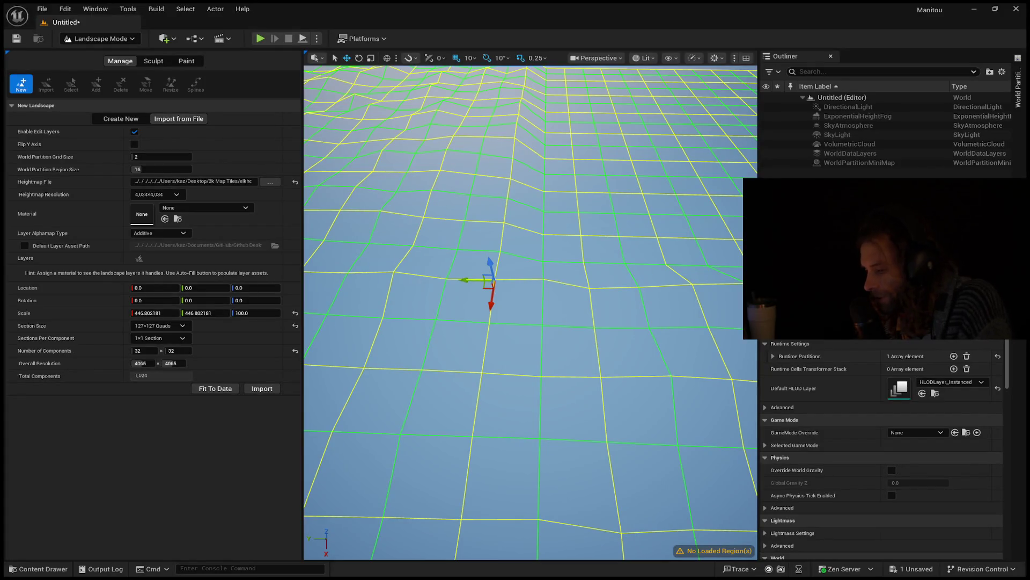
Orbit around the landscape preview and set the import Z scale to 42.2623046875
mouse_move(481, 347)
right_down()
mouse_move(481, 300)
mouse_move(486, 376)
mouse_move(485, 333)
right_up()
mouse_move(583, 214)
right_down()
mouse_move(582, 236)
mouse_move(583, 220)
mouse_move(622, 204)
mouse_move(635, 211)
right_up()
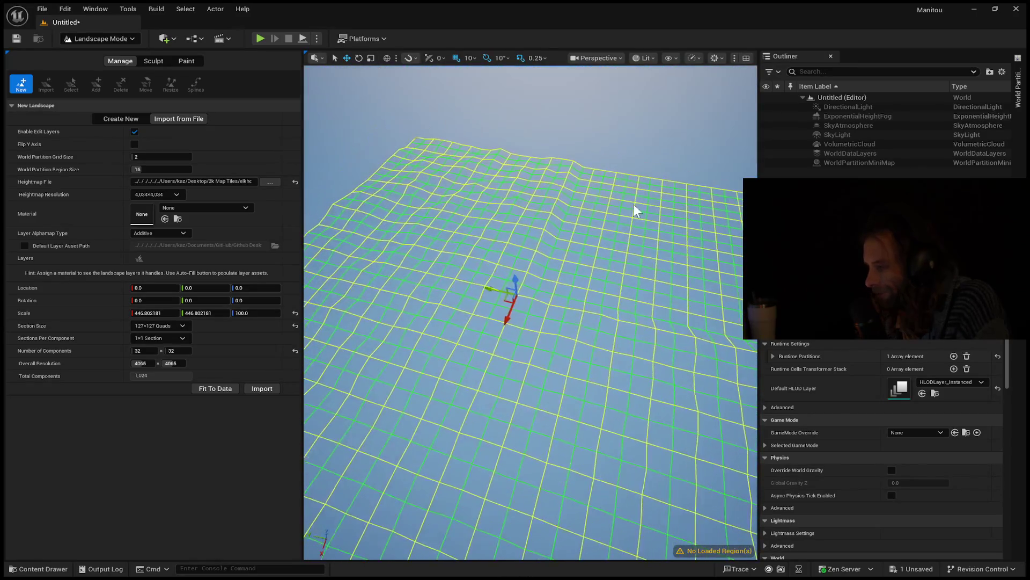
click(243, 313)
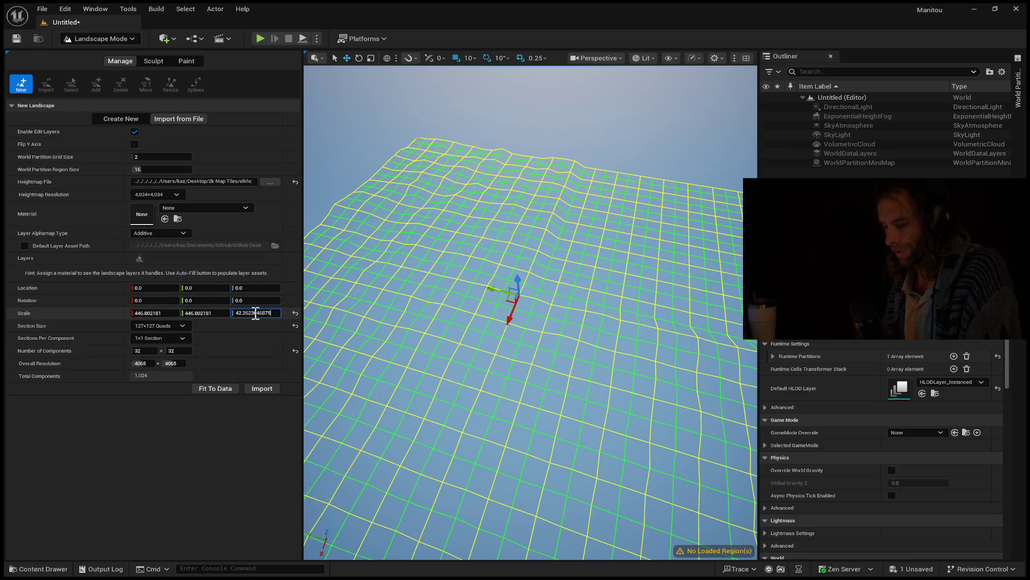
Import the landscape with the 42.262305 Z scale applied
click(263, 387)
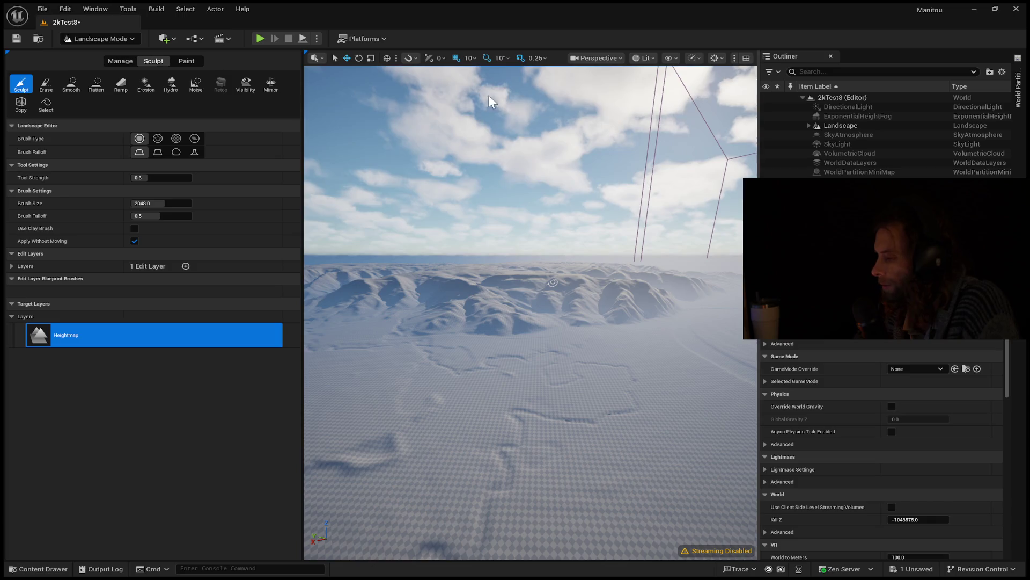
Switch to Selection Mode, fly the camera upward, and hide the ExponentialHeightFog
click(106, 40)
click(102, 60)
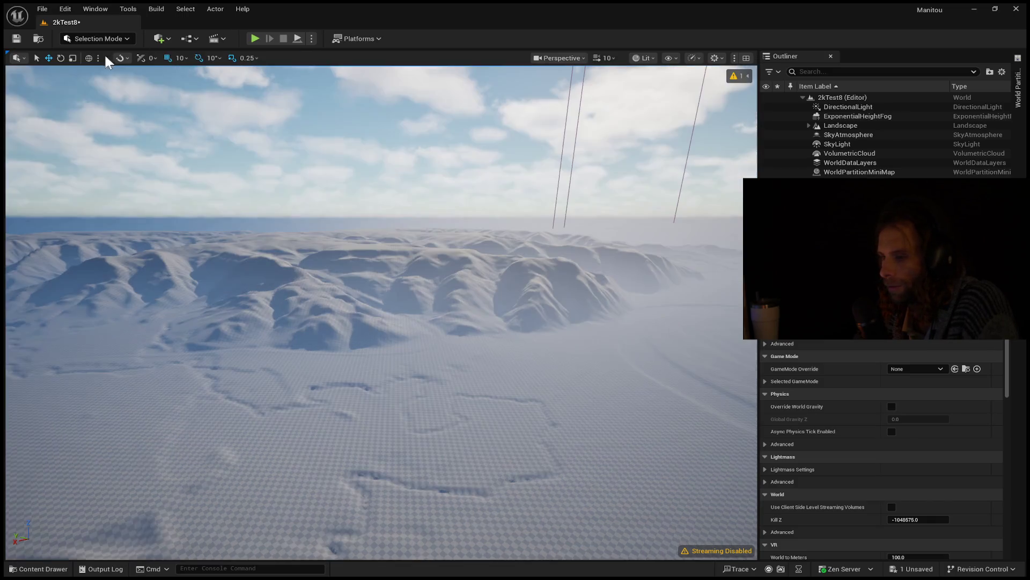
mouse_move(375, 322)
right_down()
mouse_move(370, 300)
mouse_move(392, 279)
mouse_move(392, 322)
mouse_move(397, 242)
right_up()
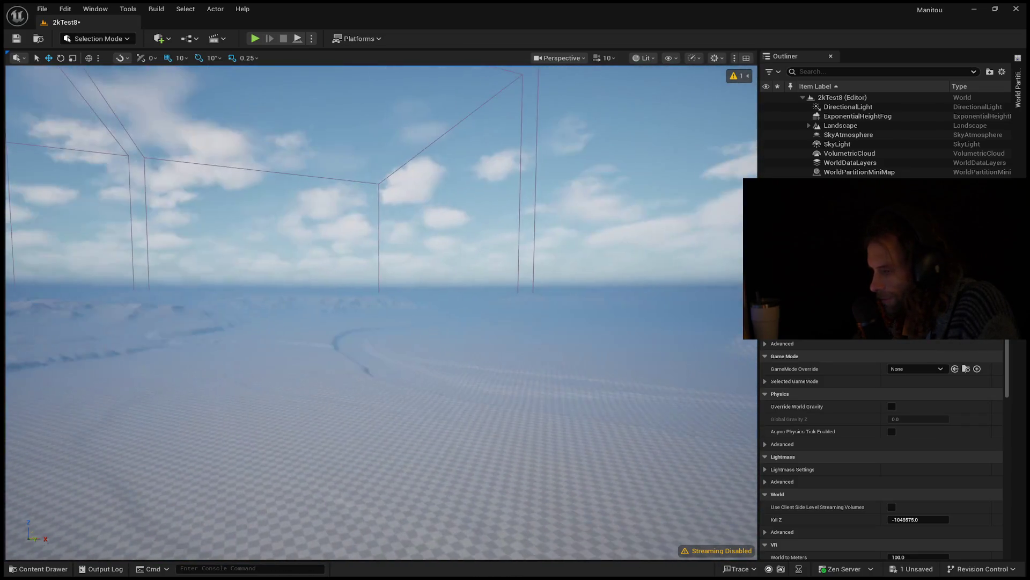
click(765, 116)
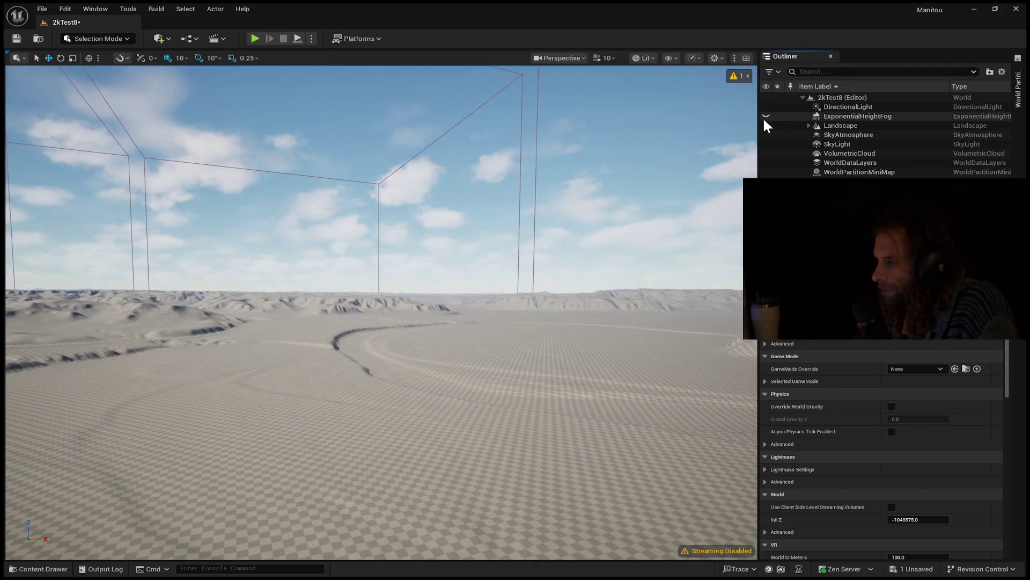
Toggle VolumetricCloud and SkyAtmosphere visibility off and on to compare, leaving both visible
click(766, 153)
click(766, 154)
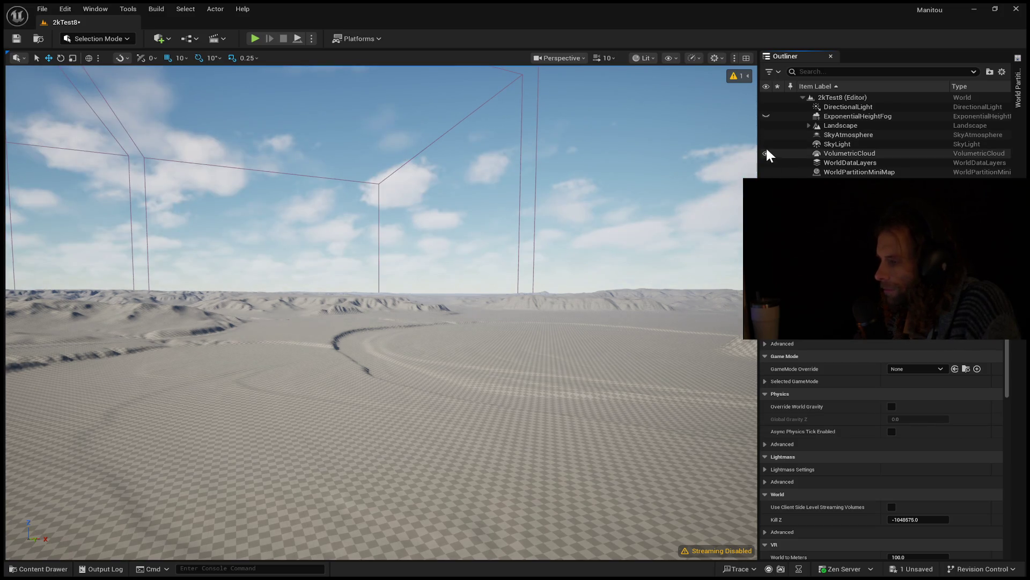
click(766, 134)
click(766, 135)
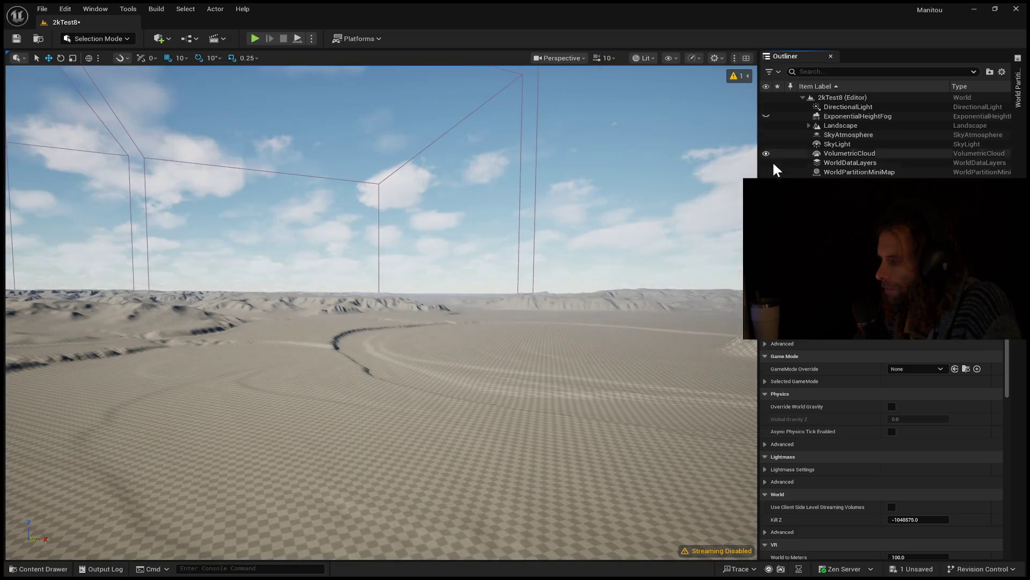
click(766, 153)
click(765, 153)
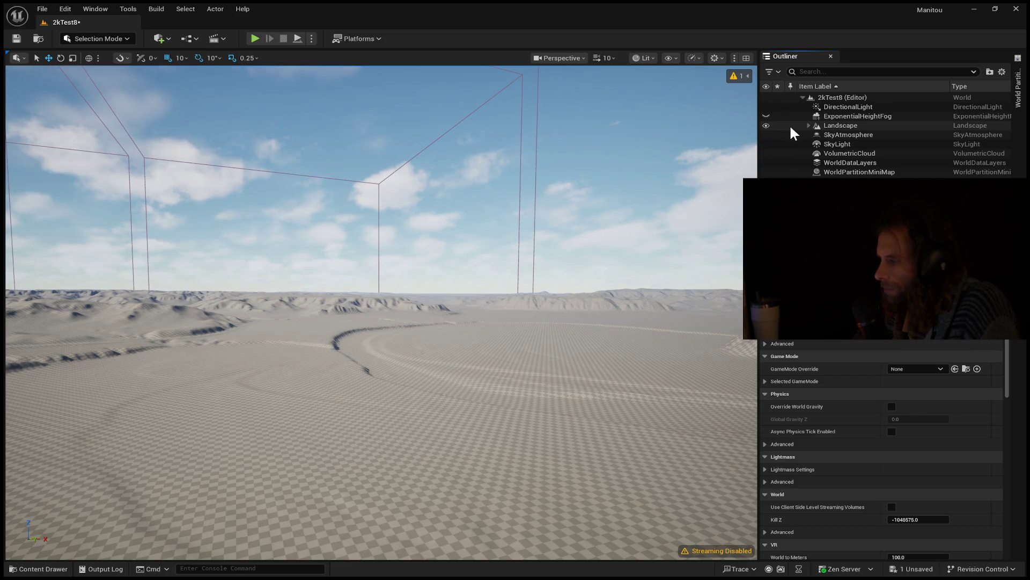
Expand and collapse the Landscape's child regions in the Outliner, then fly over the terrain
click(809, 126)
click(808, 126)
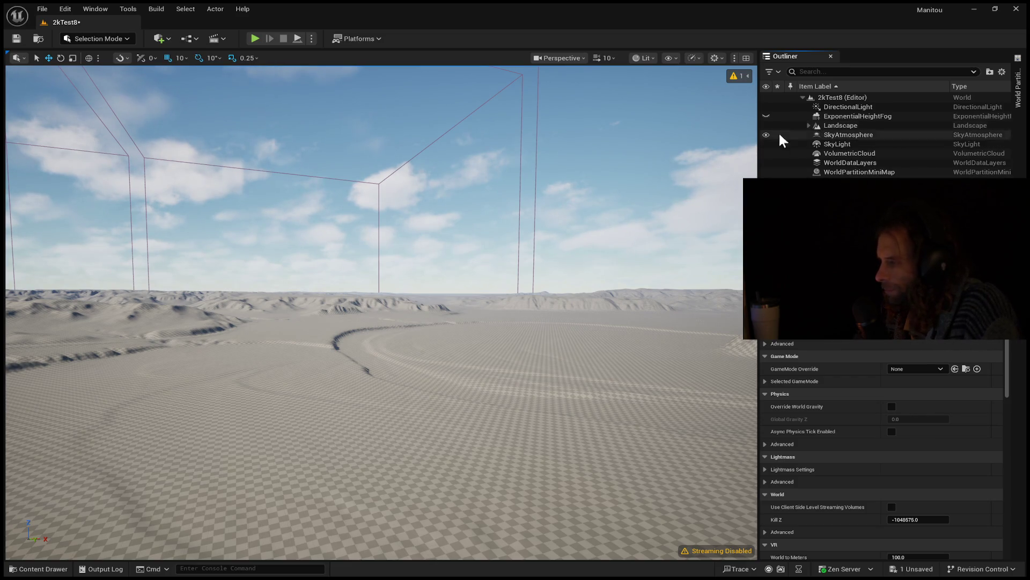
right_drag(529, 202, 528, 201)
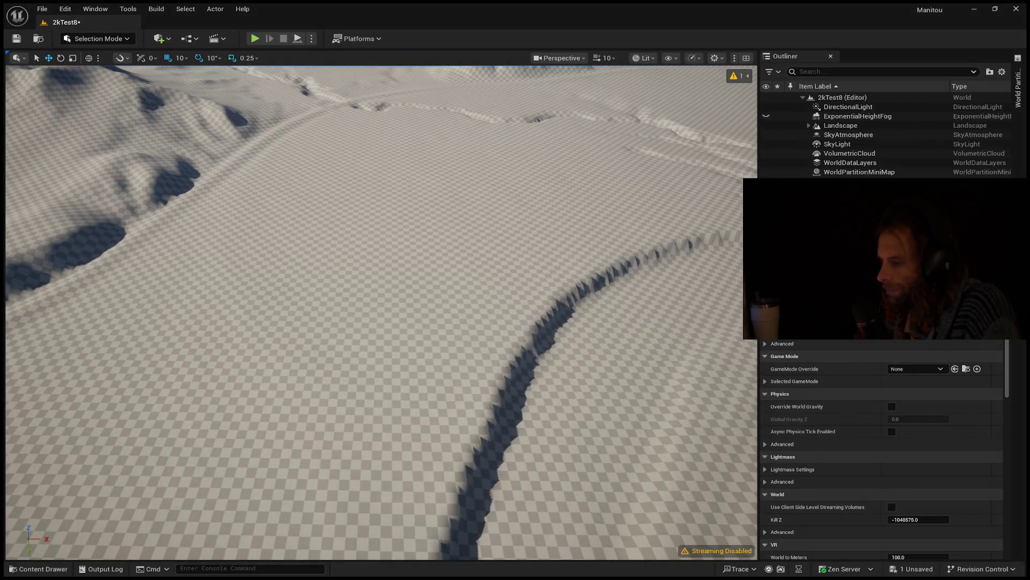
key(alt+p)
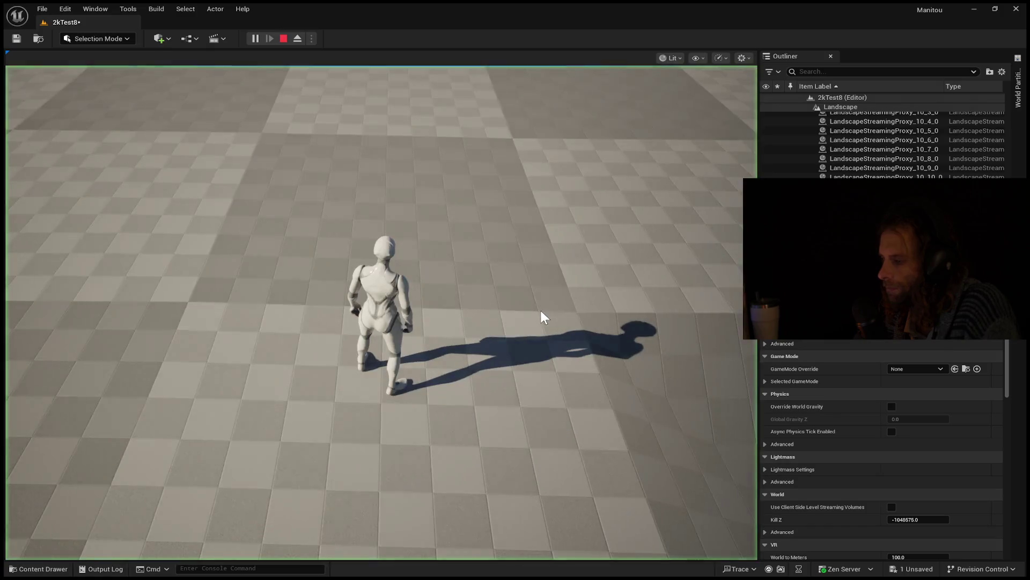
click(539, 317)
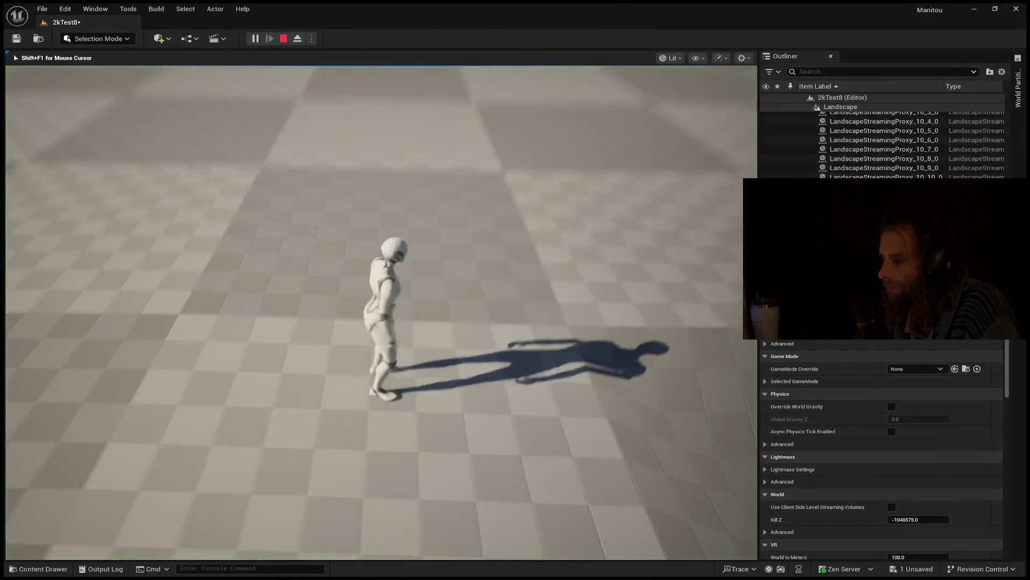
key(w)
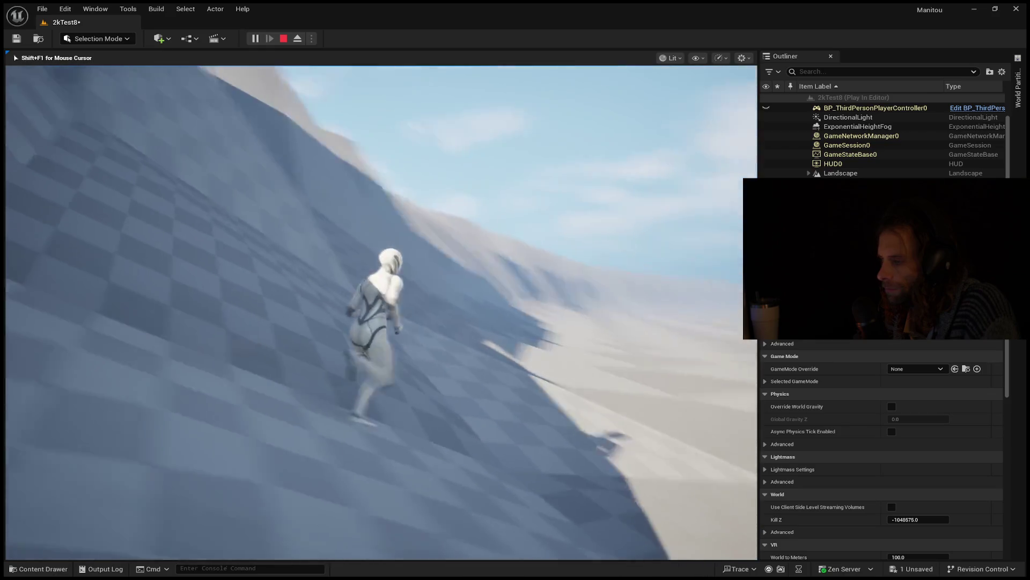
key(Escape)
mouse_move(381, 311)
right_down()
mouse_move(375, 279)
mouse_move(370, 354)
mouse_move(376, 269)
mouse_move(376, 279)
right_up()
click(569, 284)
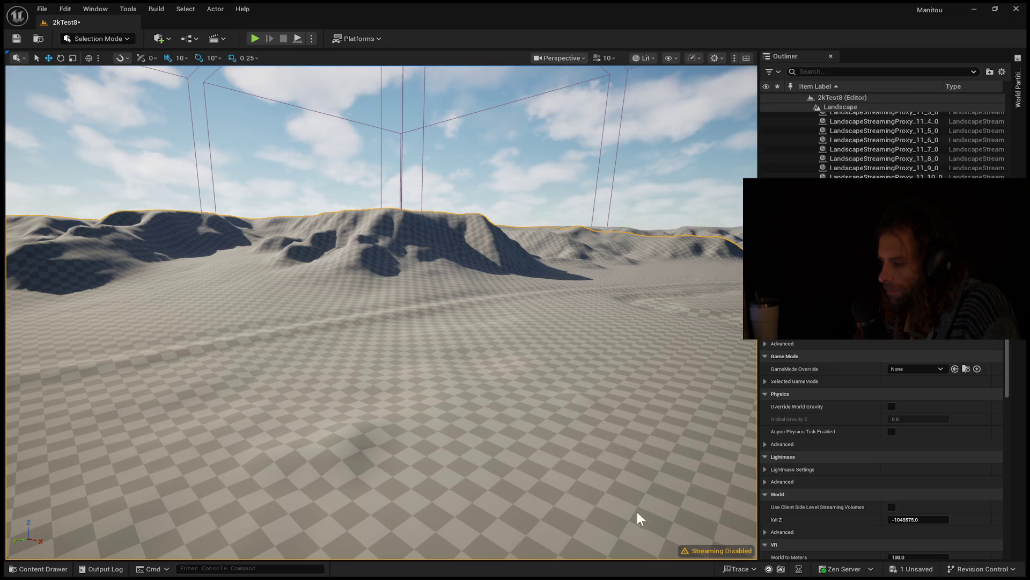
key(alt+p)
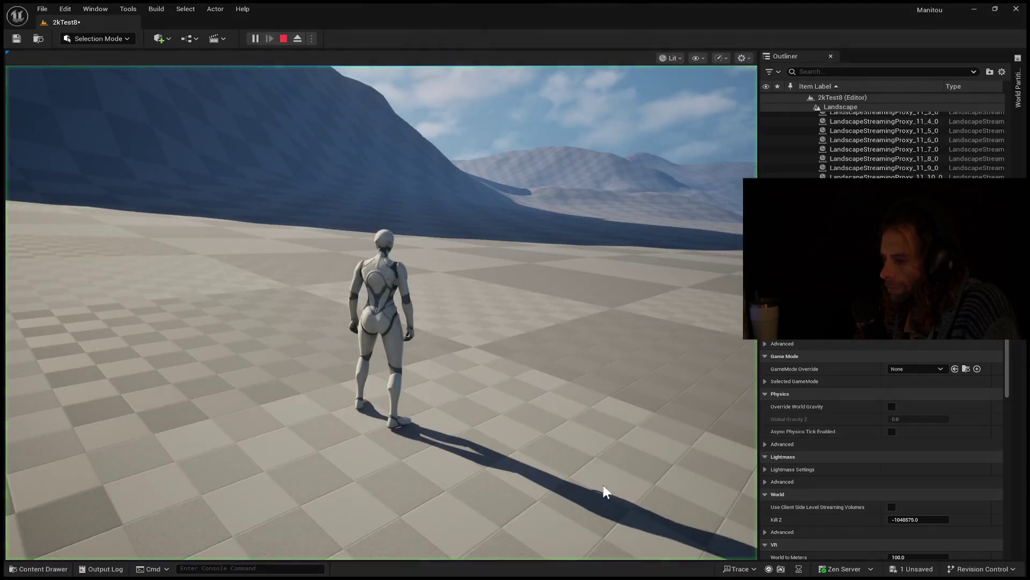
key(w)
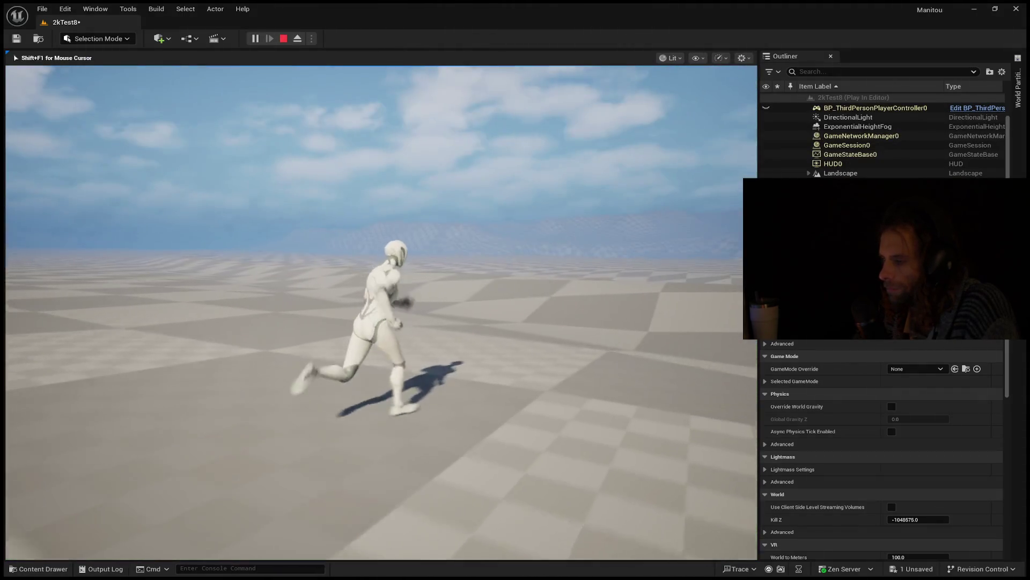
key(a)
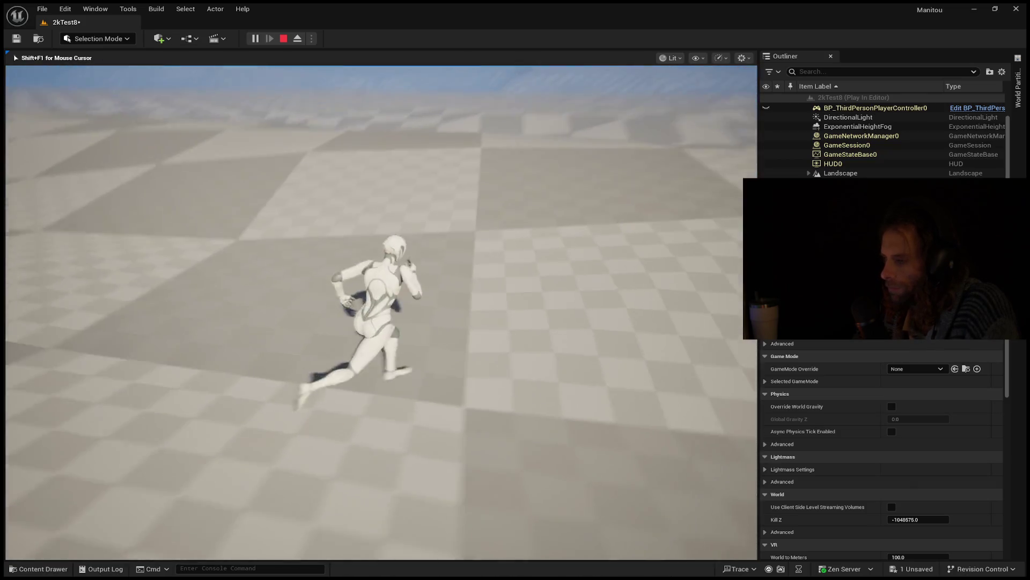
key(w)
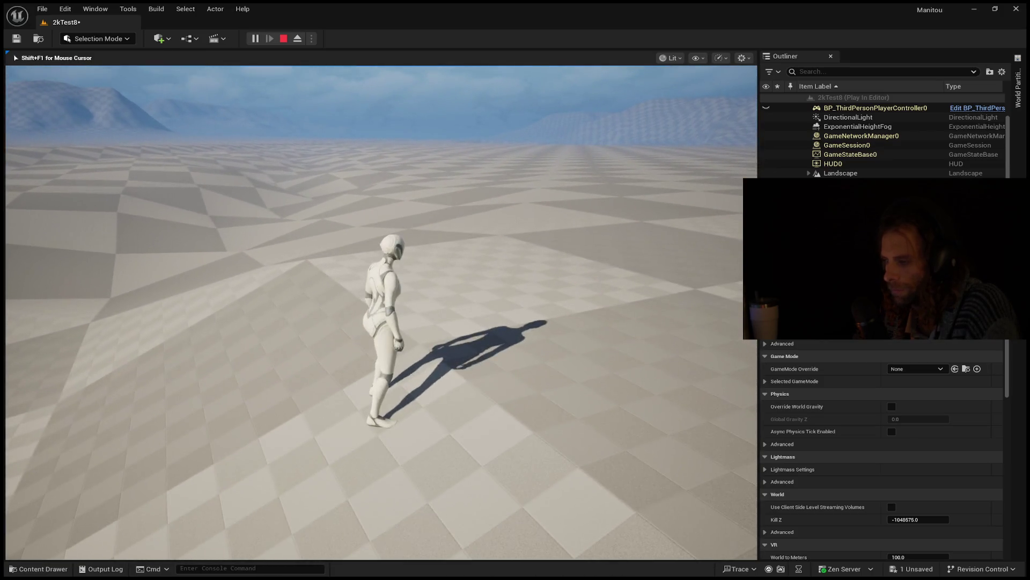
key(Escape)
right_drag(484, 415, 483, 415)
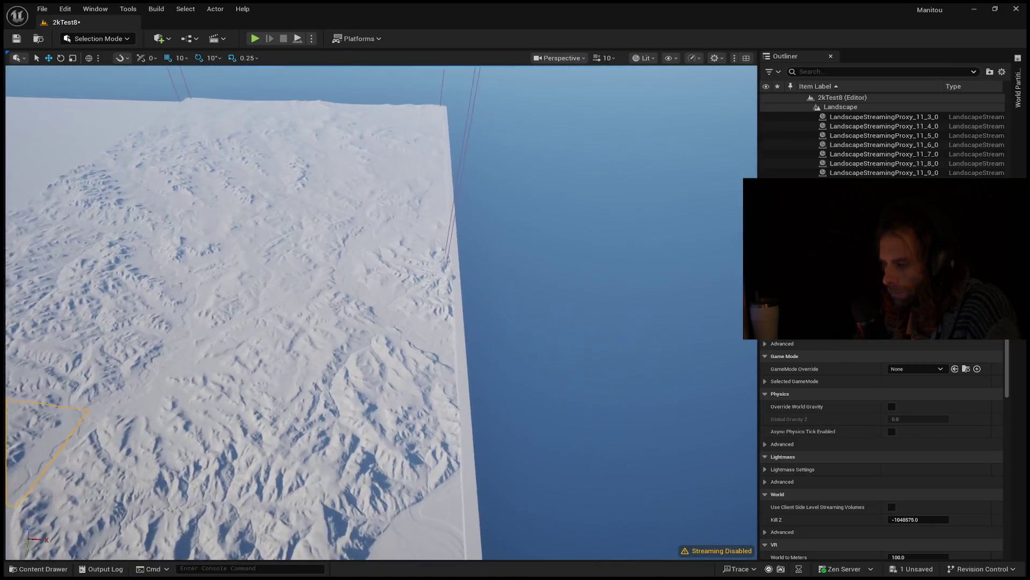
Move the camera over the landscape edge and open the World Partition Editor
scroll(382, 312, up, 5)
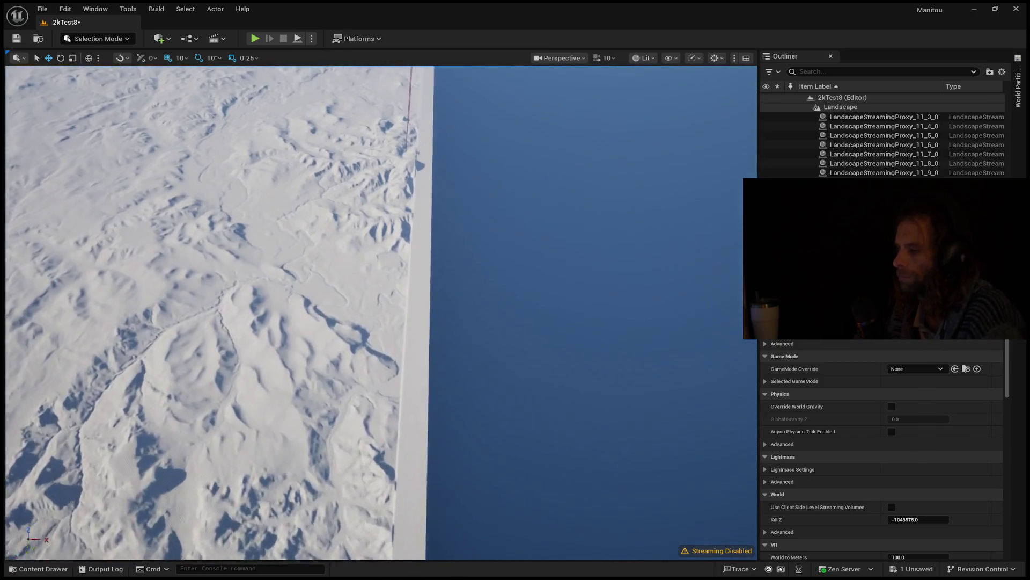
scroll(381, 312, down, 3)
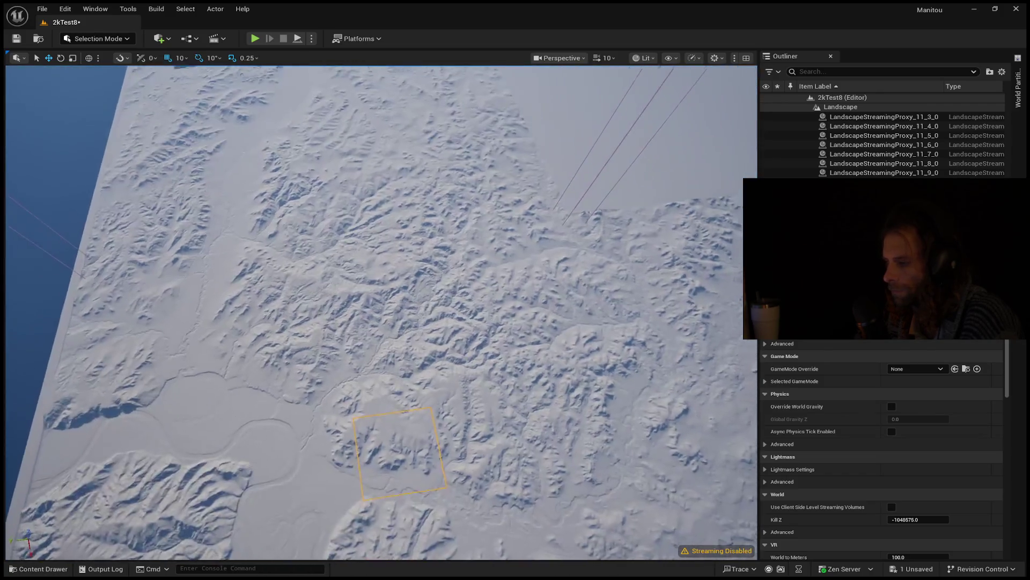
click(1017, 99)
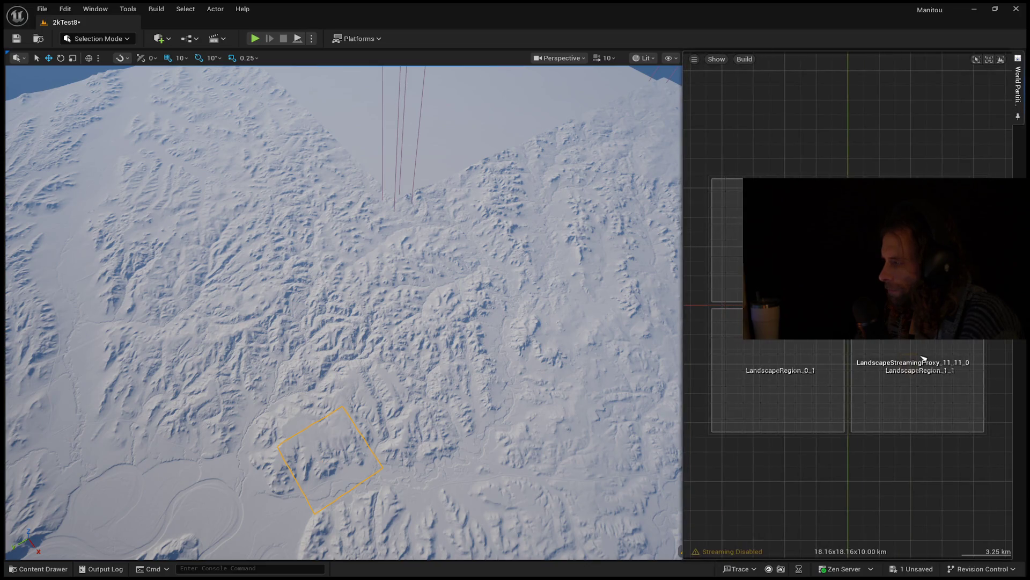
Pan and zoom the World Partition map to inspect the landscape's region cells
scroll(897, 491, down, 2)
mouse_move(848, 474)
right_down()
mouse_move(949, 531)
mouse_move(952, 557)
right_up()
scroll(923, 518, down, 2)
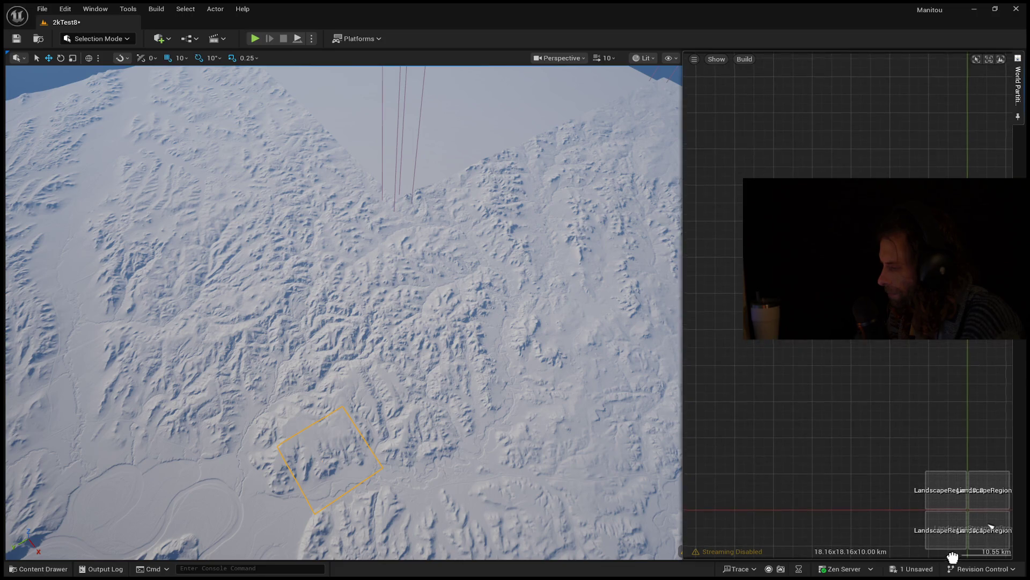
scroll(953, 557, down, 1)
scroll(957, 555, down, 3)
right_drag(972, 545, 977, 556)
scroll(976, 552, down, 1)
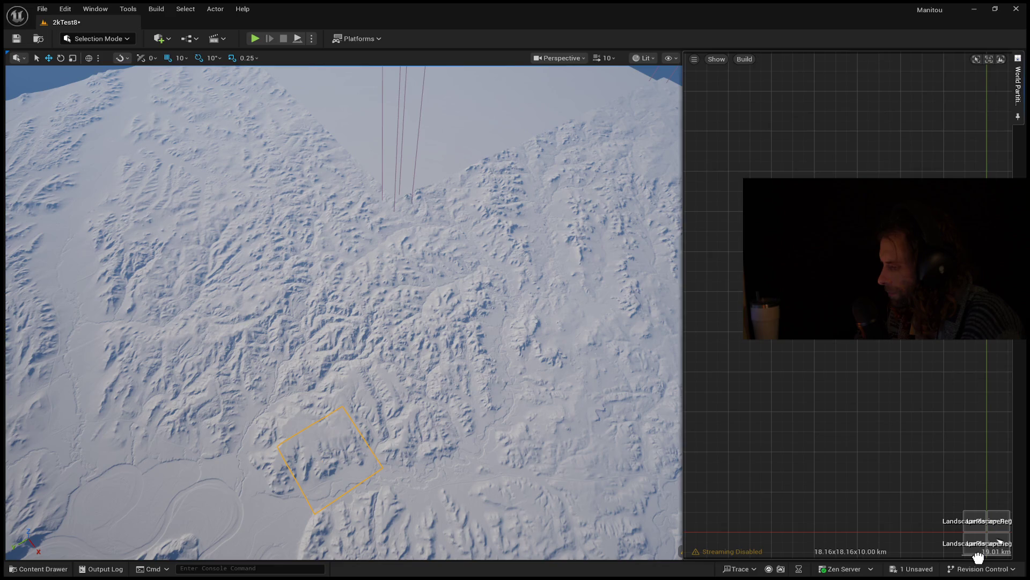
scroll(979, 557, up, 1)
right_drag(979, 558, 979, 548)
scroll(976, 558, down, 1)
scroll(936, 501, up, 1)
mouse_move(936, 502)
right_down()
mouse_move(929, 460)
mouse_move(921, 481)
right_up()
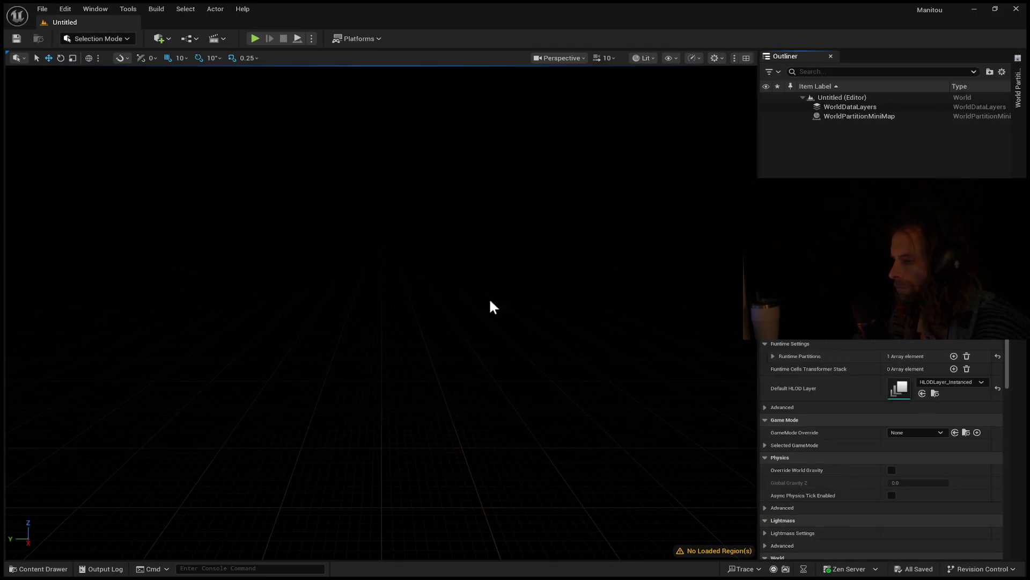
Add default sky, fog and lighting to the new level, then enter Landscape Mode with Shift+2
click(53, 9)
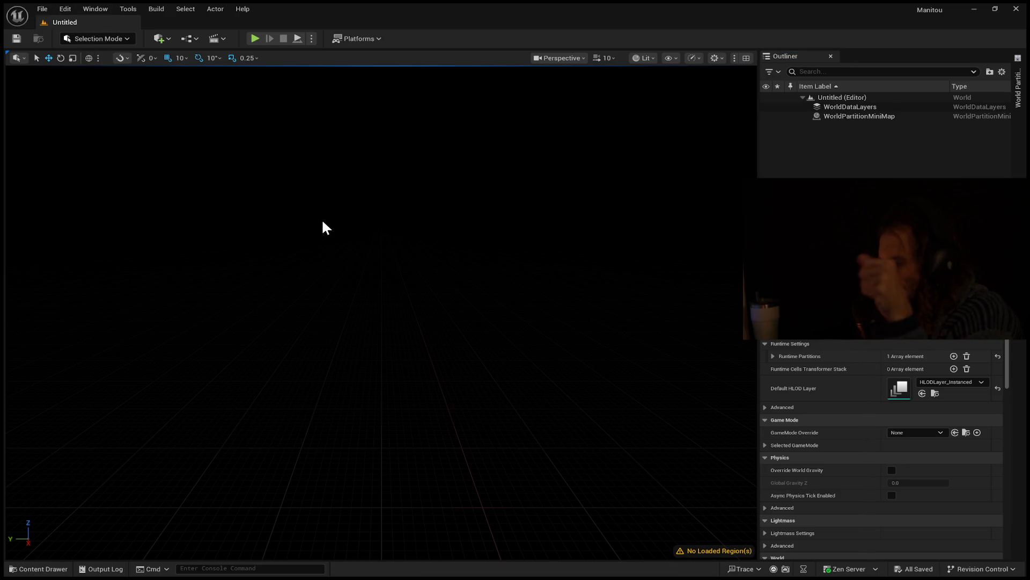
key(ctrl+z)
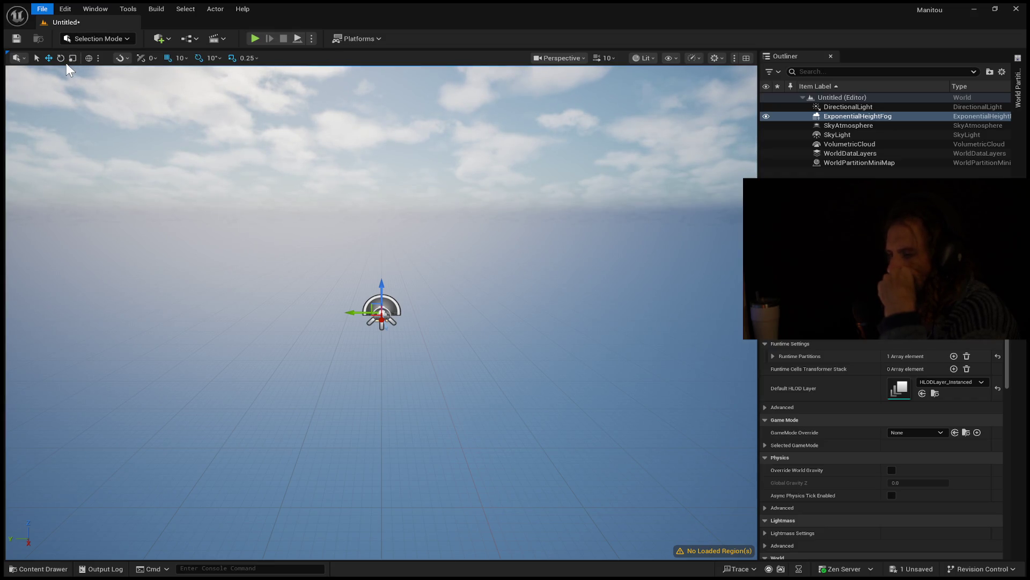
click(708, 222)
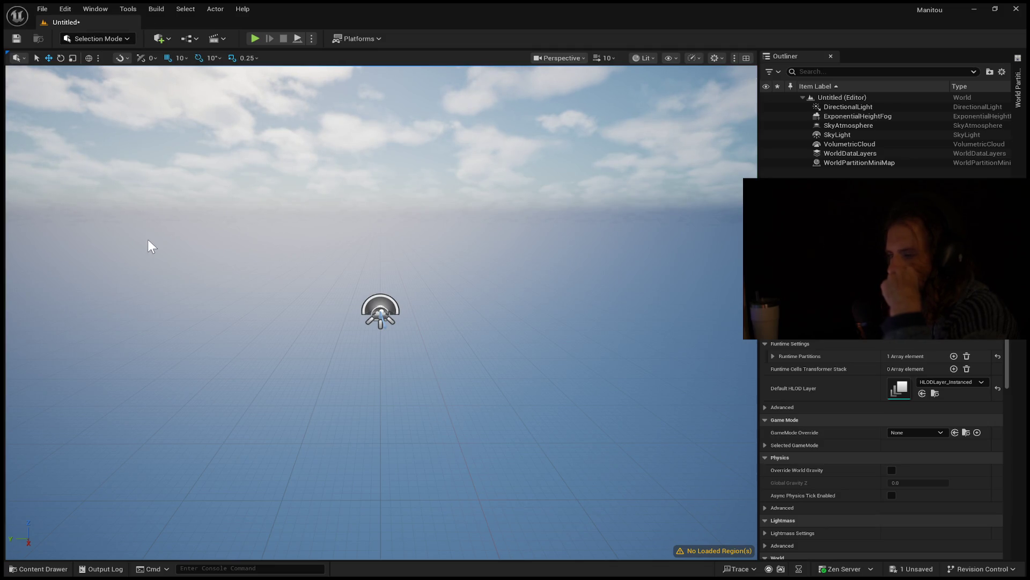
key(shift+2)
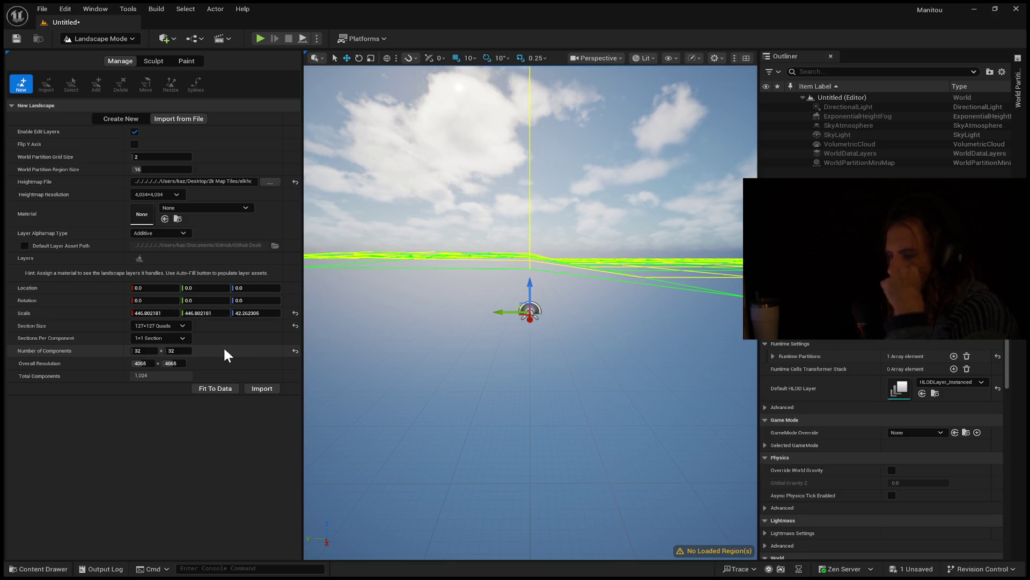
Shorten both Overall Resolution values, retyping the first one to end in 33
click(142, 350)
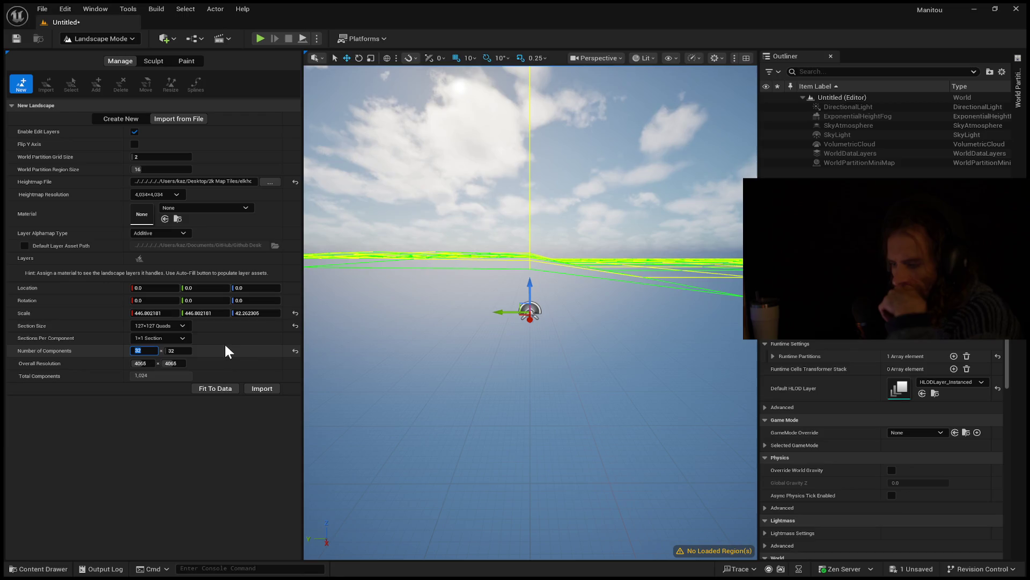
click(173, 364)
key(Return)
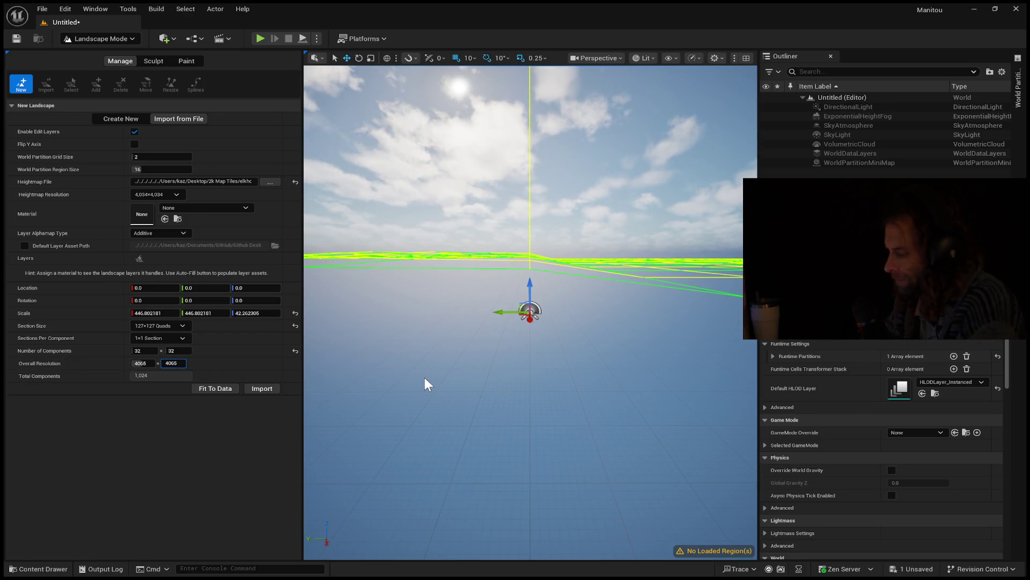
key(BackSpace)
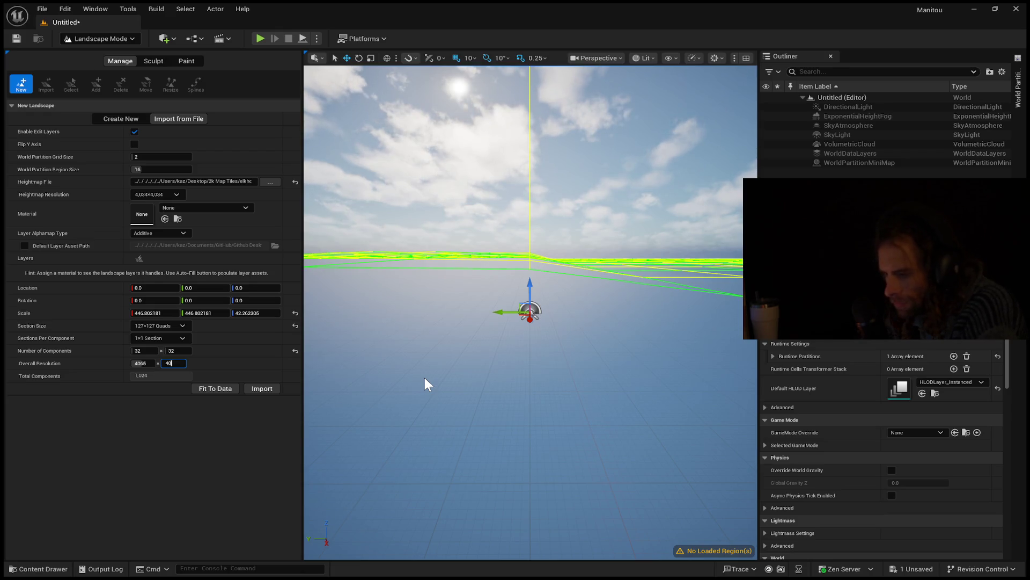
text(33)
click(156, 363)
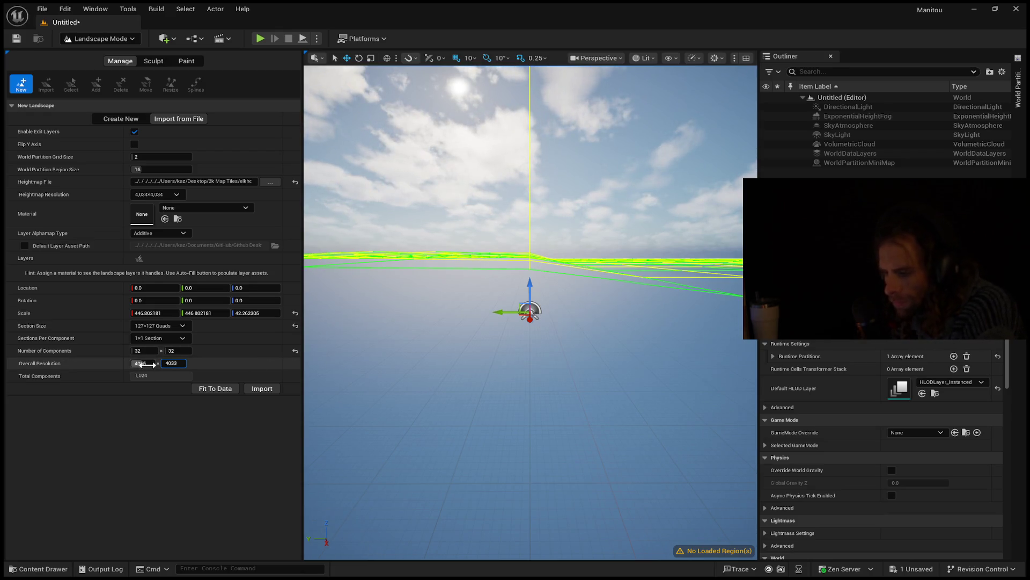
click(150, 365)
key(BackSpace)
key(BackSpace)
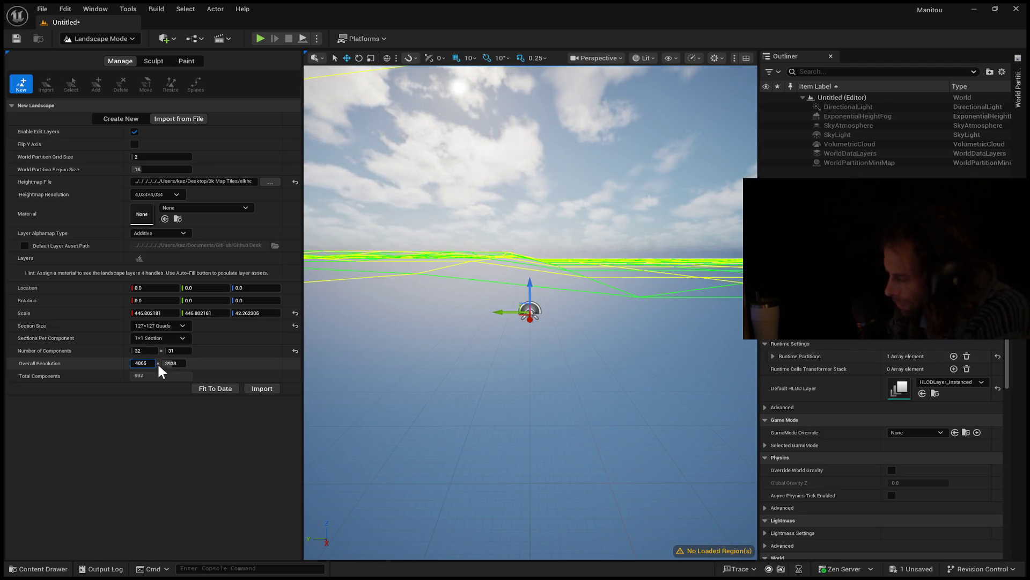
text(33)
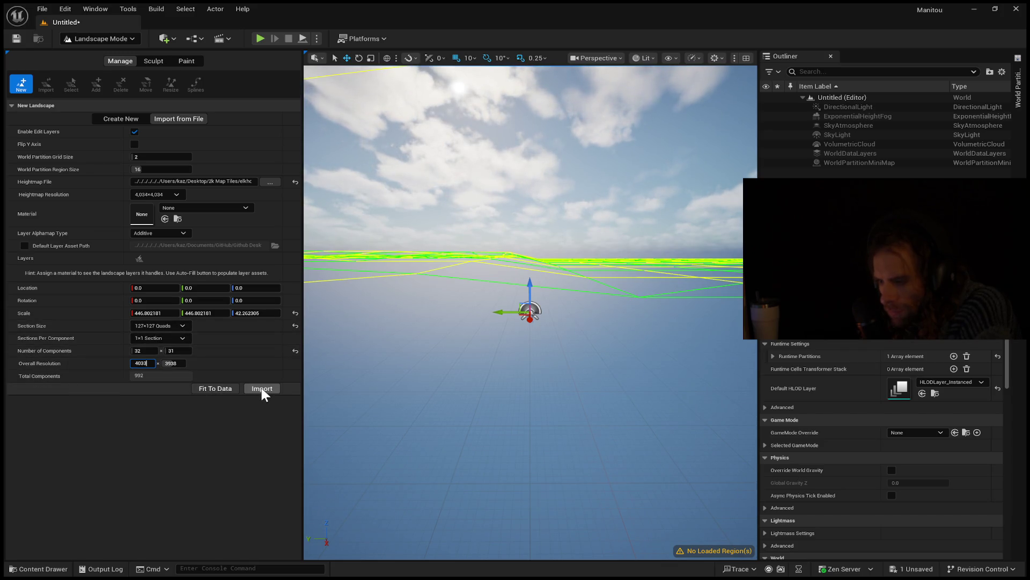
key(Return)
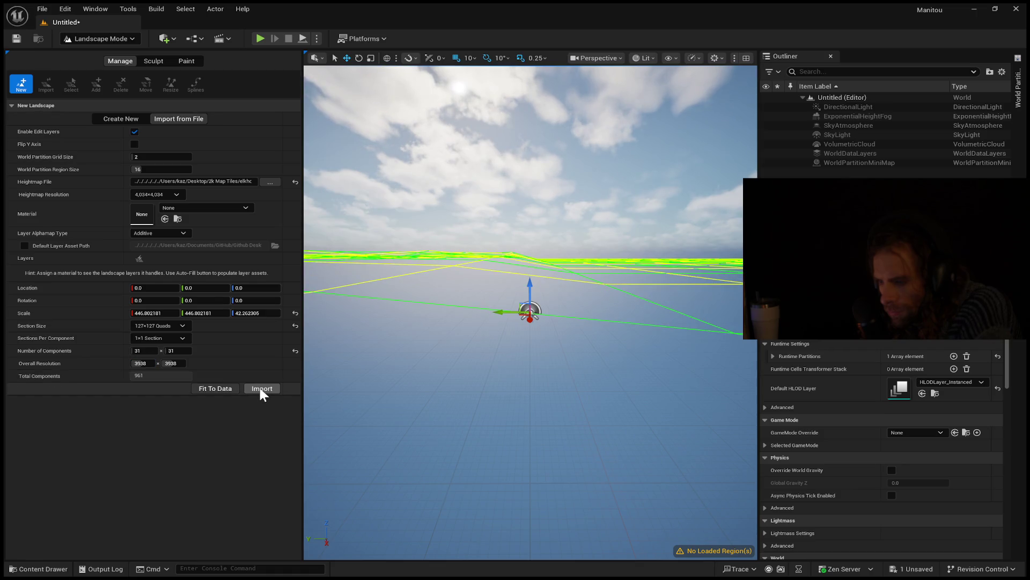
Start the import, then set Number of Components back to 32 × 32
click(261, 389)
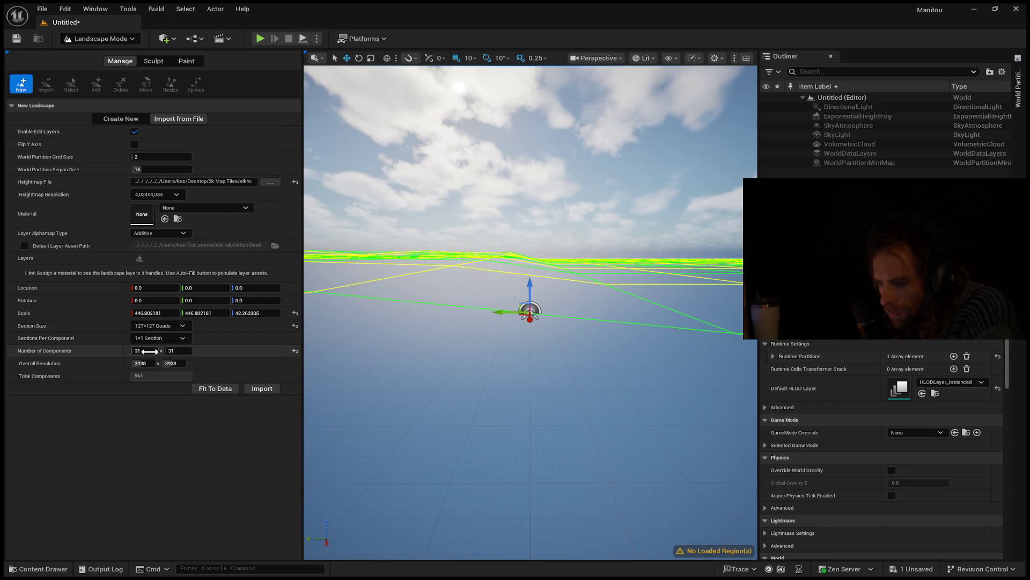
drag(143, 350, 153, 350)
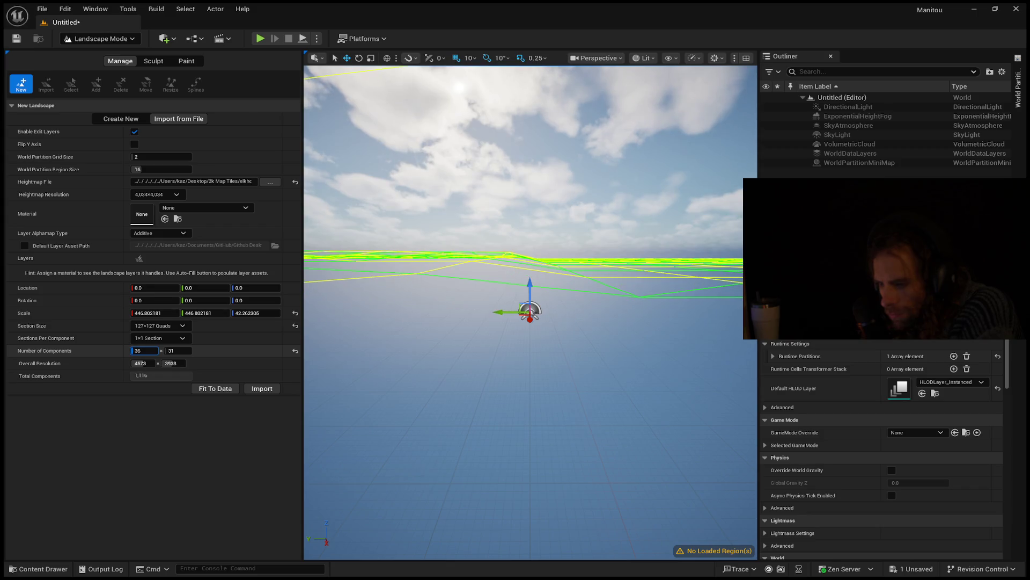
click(144, 351)
text(32)
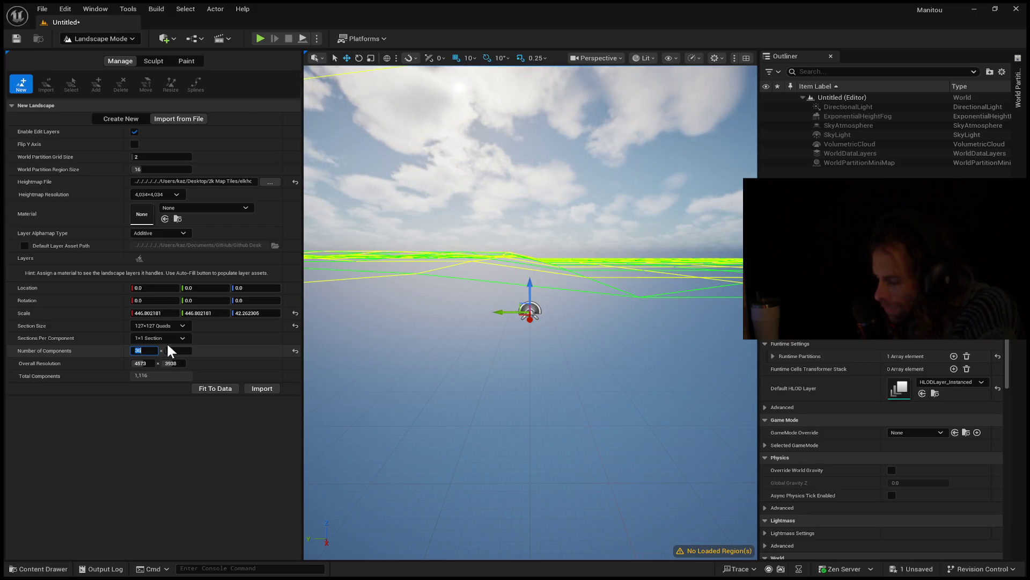
key(Tab)
text(32)
key(Return)
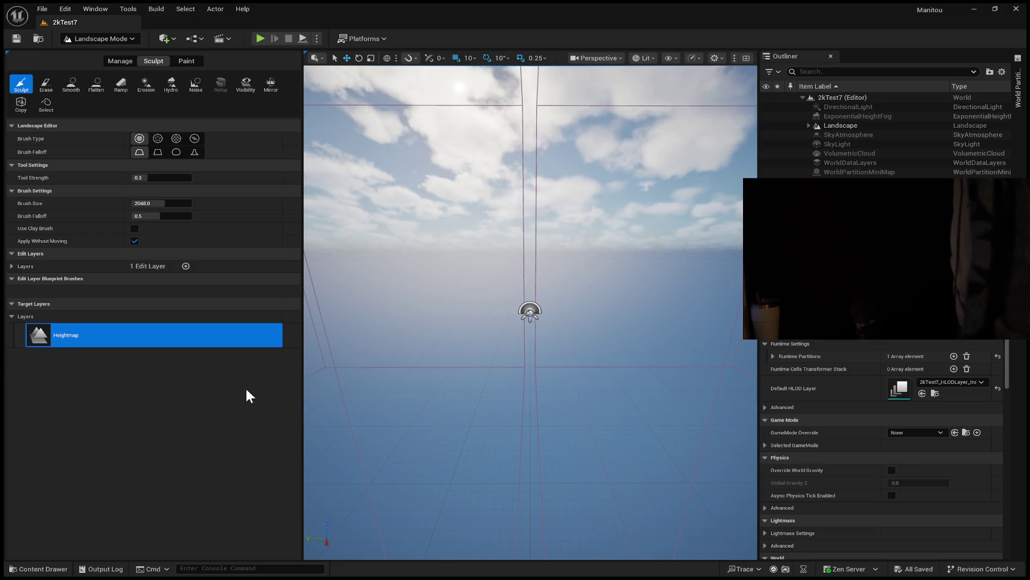
Pull the camera back and move down onto the 2kTest7 terrain's rocky surface
scroll(432, 308, down, 3)
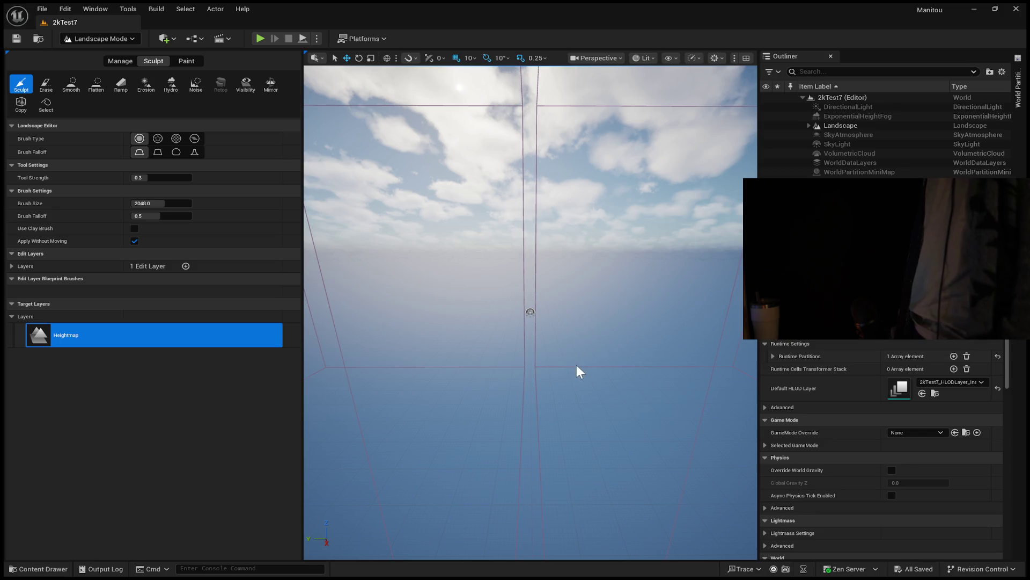
drag(562, 400, 557, 398)
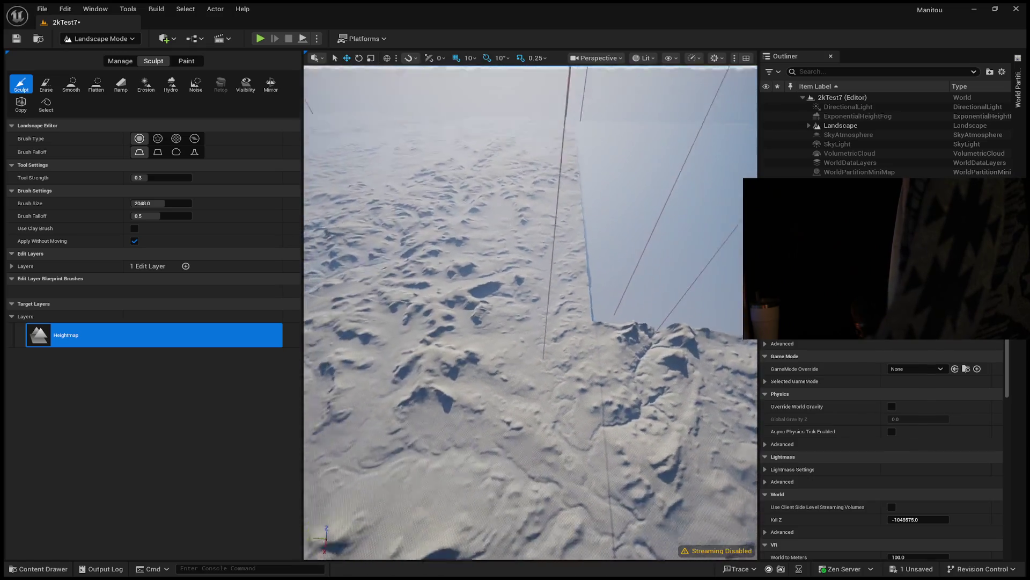